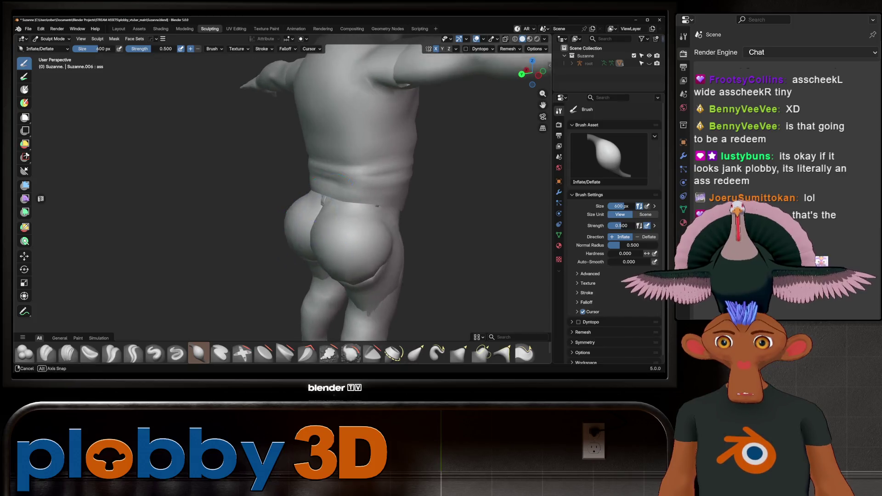
- Orbit to the hips and set the body's 'ass' shape key value to 1.000
scroll(302, 216, "down", 3)
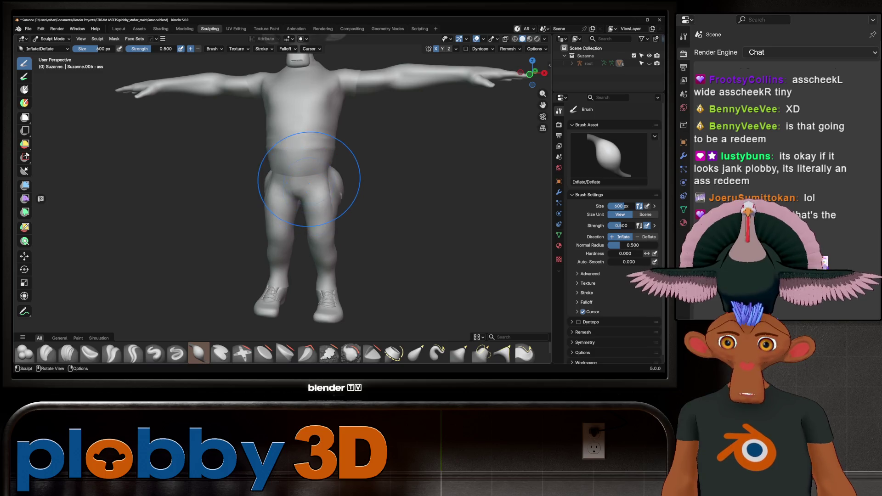
scroll(191, 213, "up", 4)
mouse_move(321, 203)
middle_mouse_down()
mouse_move(329, 213)
mouse_move(354, 187)
mouse_move(377, 211)
middle_mouse_up()
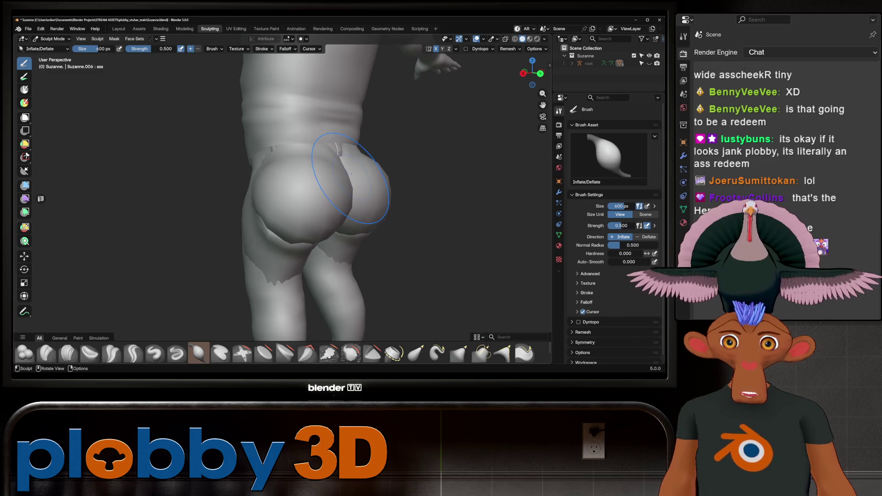
key("Tab")
key("Tab")
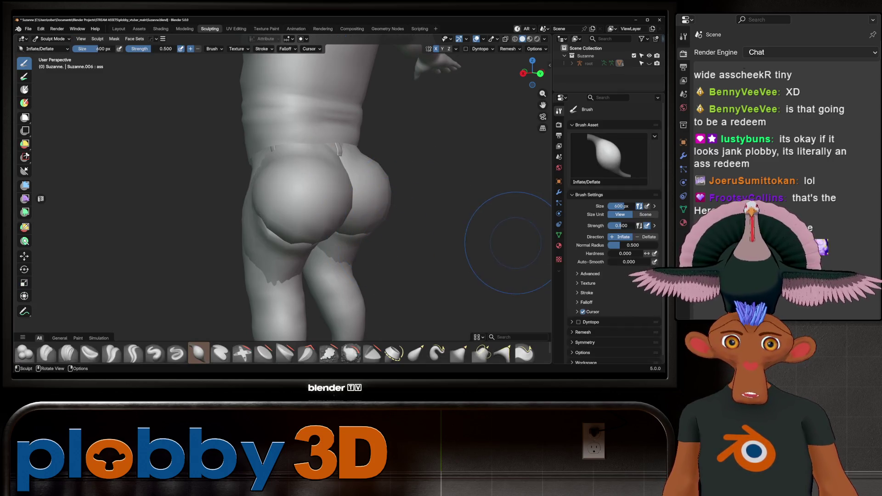
left_click(559, 235)
left_click(592, 236)
mouse_move(625, 272)
left_mouse_down()
mouse_move(597, 272)
mouse_move(634, 272)
mouse_move(581, 273)
left_mouse_up()
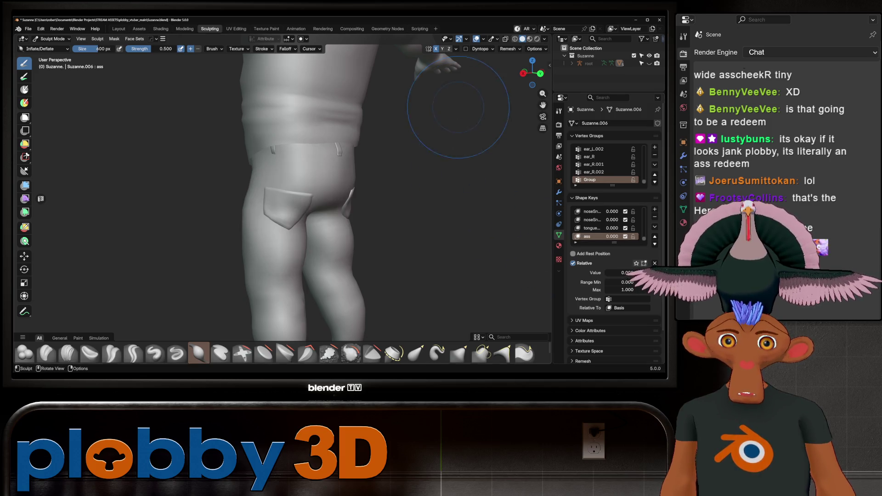
left_click_drag(612, 236, 643, 236)
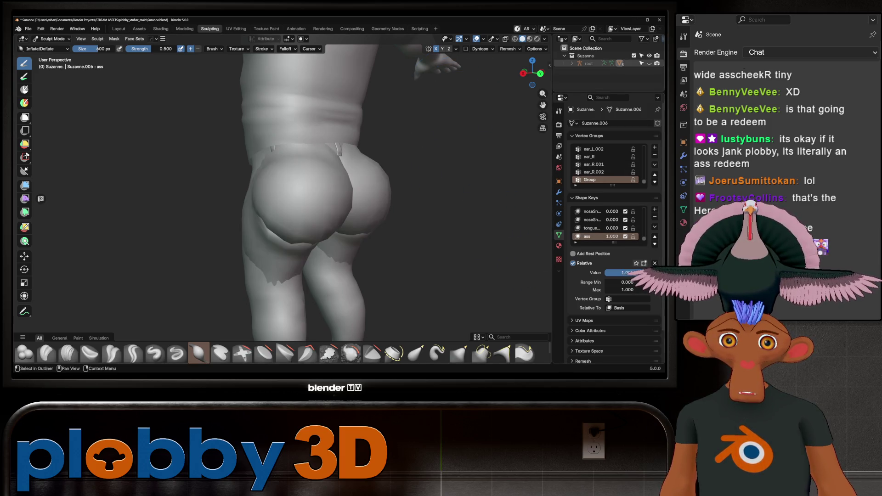
- Expand the root object in the Outliner and select the pants object
left_click(572, 63)
scroll(607, 69, "down", 4)
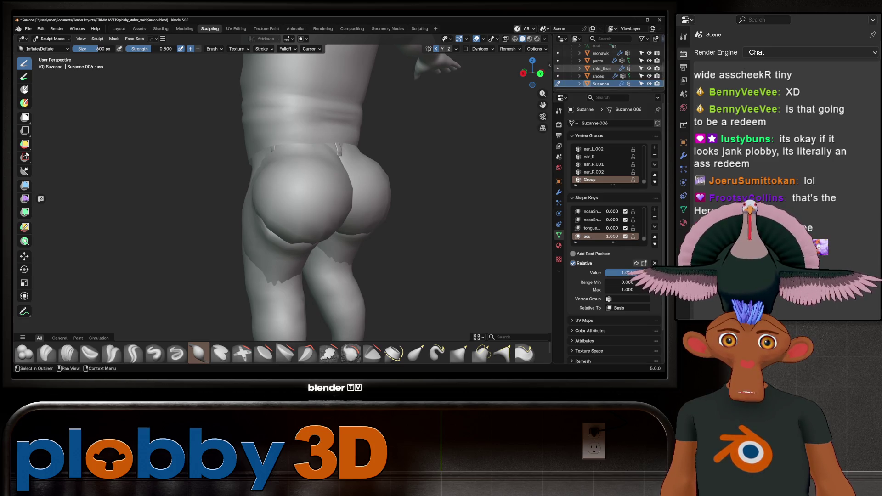
left_click(597, 61)
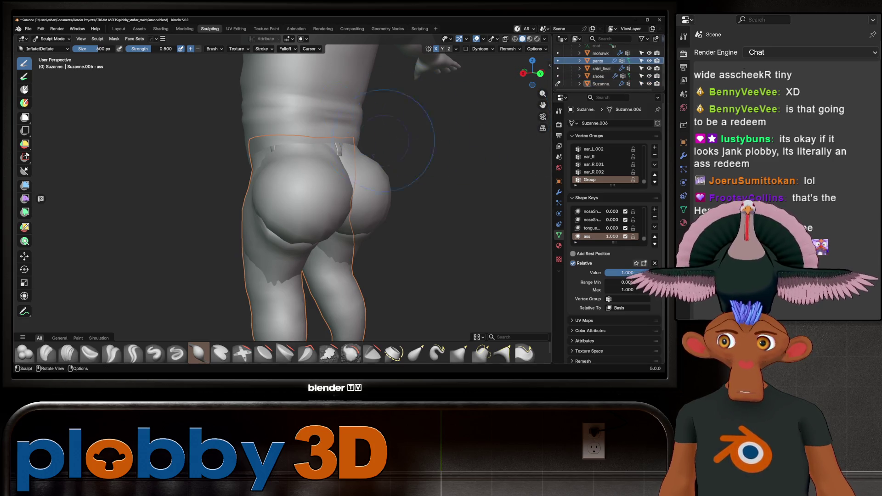
- Switch from Sculpt Mode to Object Mode and back to Sculpt Mode
key("ctrl+Tab")
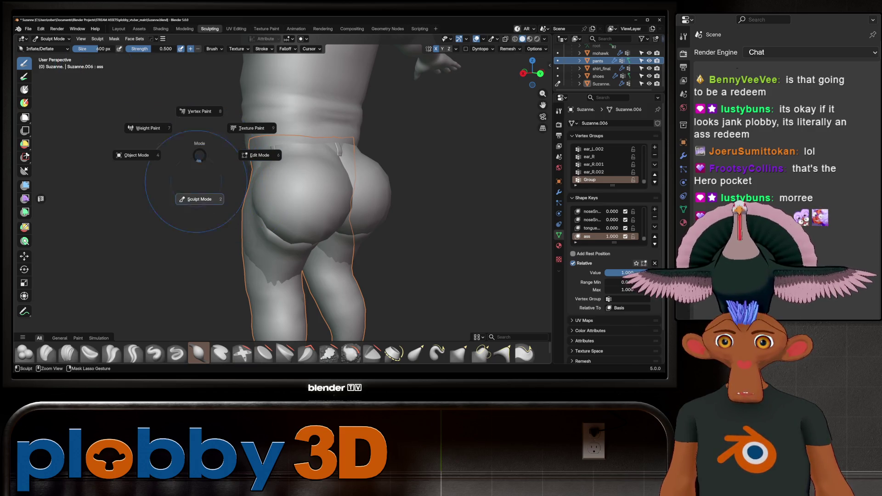
left_click(134, 153)
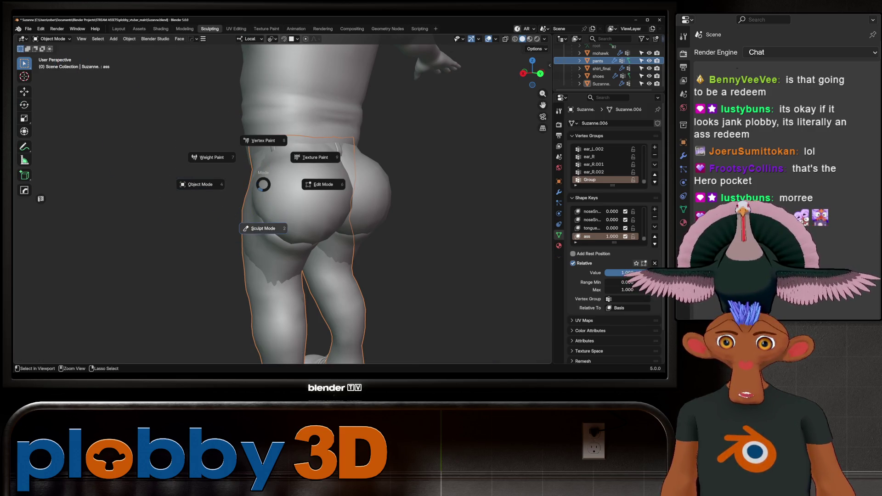
left_click(257, 228)
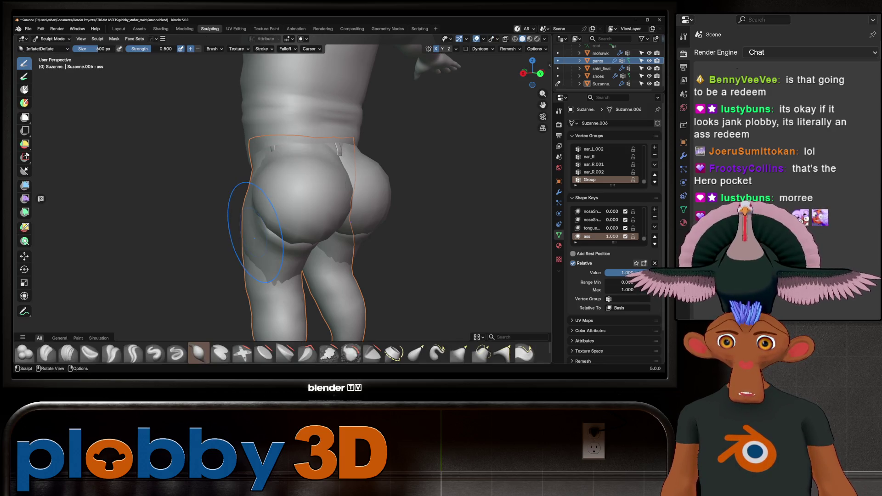
- Orbit around the model, briefly checking Edit Mode, to a three-quarter view of the legs
mouse_move(303, 180)
middle_mouse_down()
mouse_move(394, 305)
mouse_move(296, 204)
middle_mouse_up()
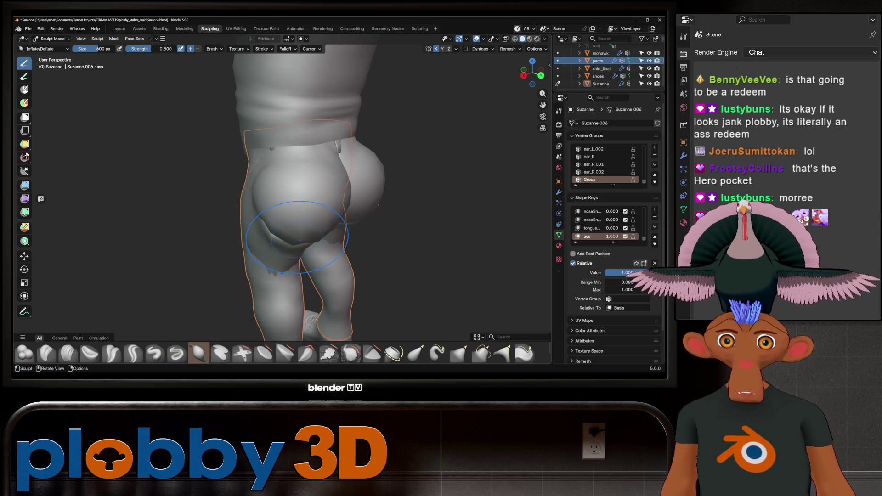
key("Tab")
middle_click_drag(296, 237, 533, 254)
key("Tab")
scroll(276, 201, "down", 3)
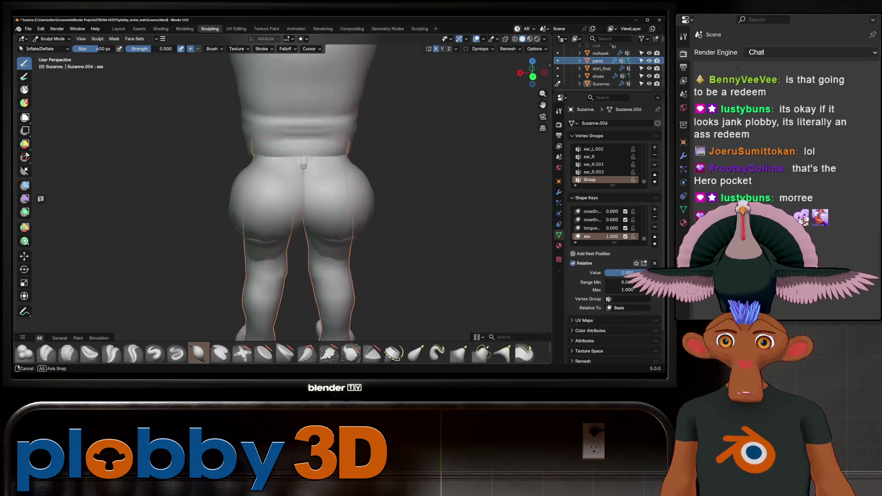
mouse_move(276, 201)
middle_mouse_down()
mouse_move(283, 188)
mouse_move(305, 214)
mouse_move(493, 117)
middle_mouse_up()
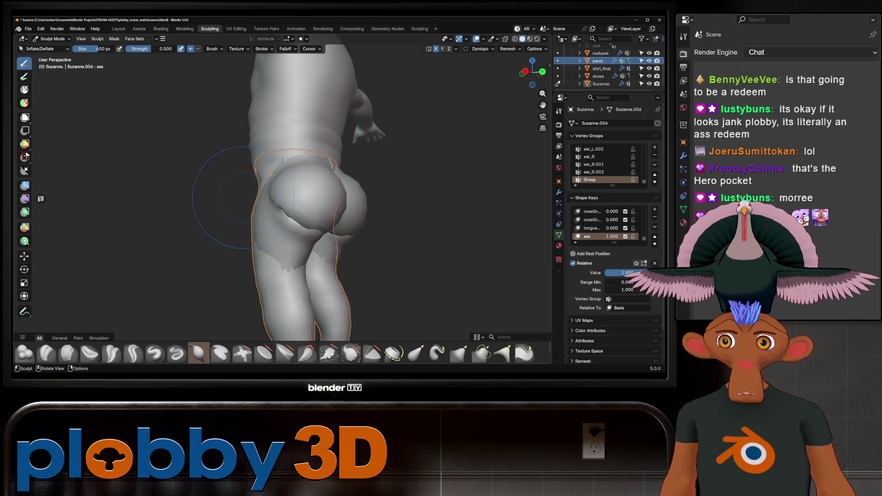
- Switch sculpting over to the pants mesh and frame the hips close up
key("alt+q")
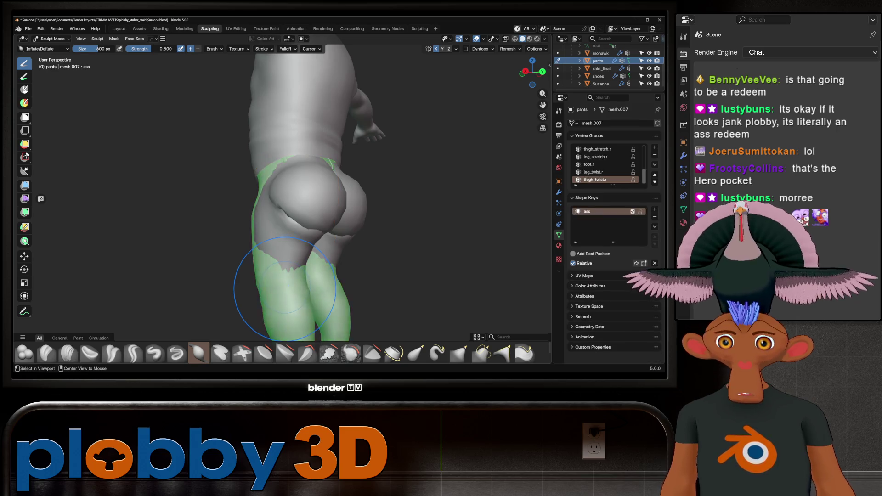
mouse_move(285, 286)
middle_mouse_down("ctrl")
mouse_move(285, 253)
mouse_move(322, 251)
mouse_move(295, 168)
mouse_move(271, 200)
mouse_move(248, 201)
mouse_move(236, 243)
middle_mouse_up("ctrl")
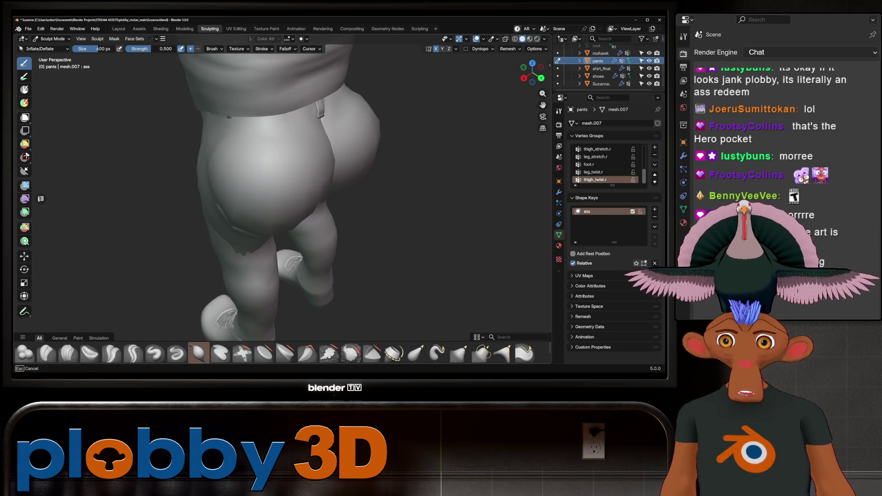
mouse_move(266, 158)
middle_mouse_down()
mouse_move(216, 180)
mouse_move(248, 177)
mouse_move(296, 142)
mouse_move(299, 161)
mouse_move(275, 165)
mouse_move(258, 193)
middle_mouse_up()
- Switch to Material Preview shading and deflate/inflate the pants seat over the orange skin
left_click(530, 39)
mouse_move(207, 317)
left_mouse_down()
mouse_move(188, 239)
mouse_move(216, 187)
mouse_move(188, 207)
mouse_move(215, 152)
mouse_move(239, 174)
left_mouse_up()
middle_click_drag(239, 175, 200, 182)
left_click_drag(271, 242, 250, 271)
middle_click_drag(250, 271, 230, 271)
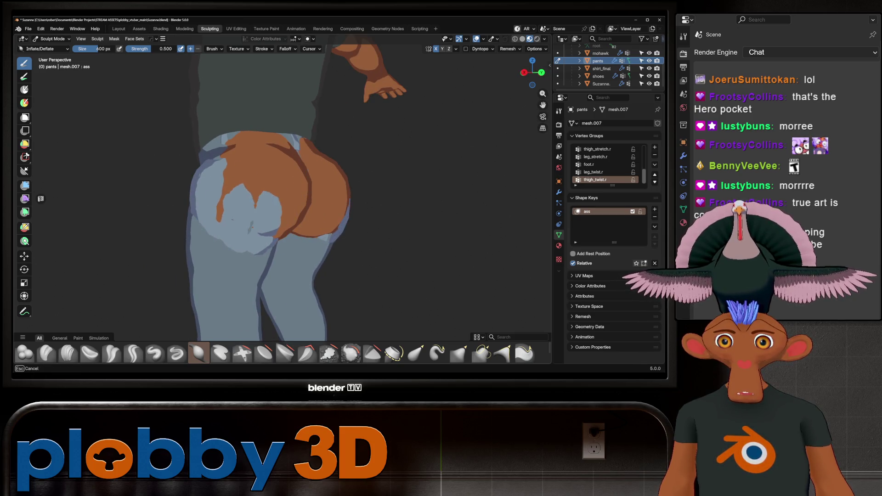
- Inflate the pants over the exposed skin and orbit to a straight rear view of the seat
left_click_drag(251, 226, 250, 228)
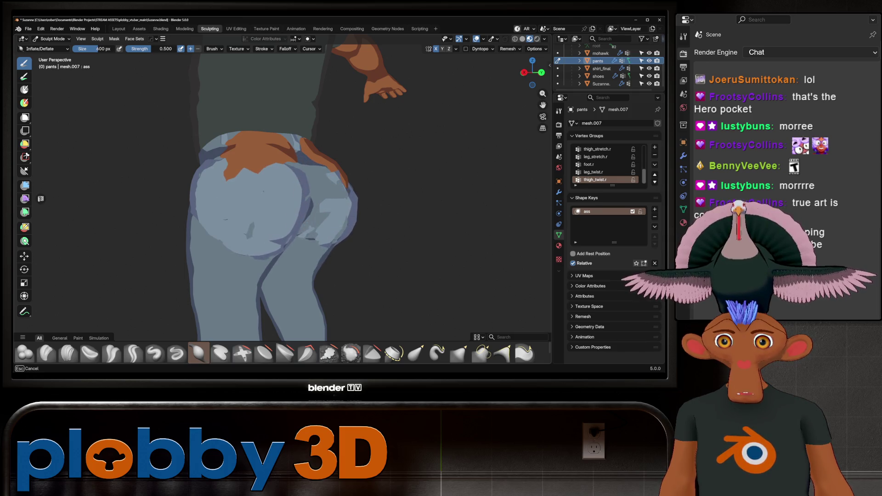
middle_click_drag(230, 271, 233, 248)
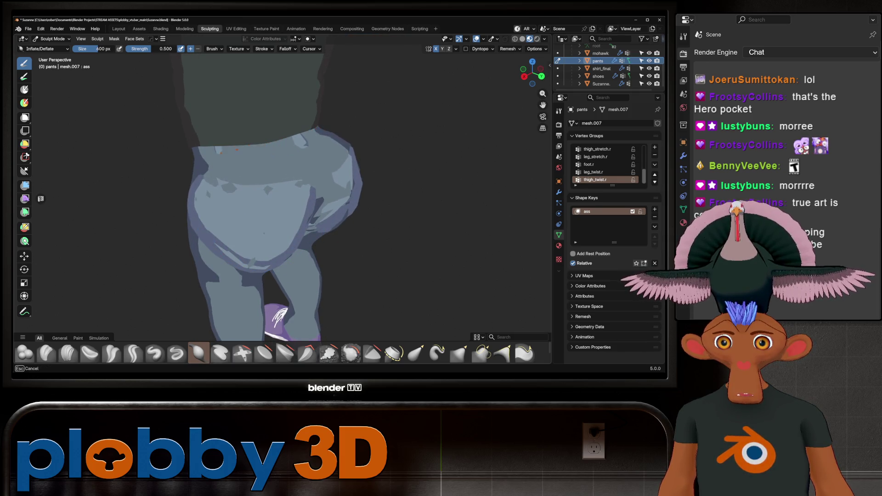
mouse_move(271, 176)
middle_mouse_down()
mouse_move(211, 128)
mouse_move(341, 179)
mouse_move(300, 208)
middle_mouse_up()
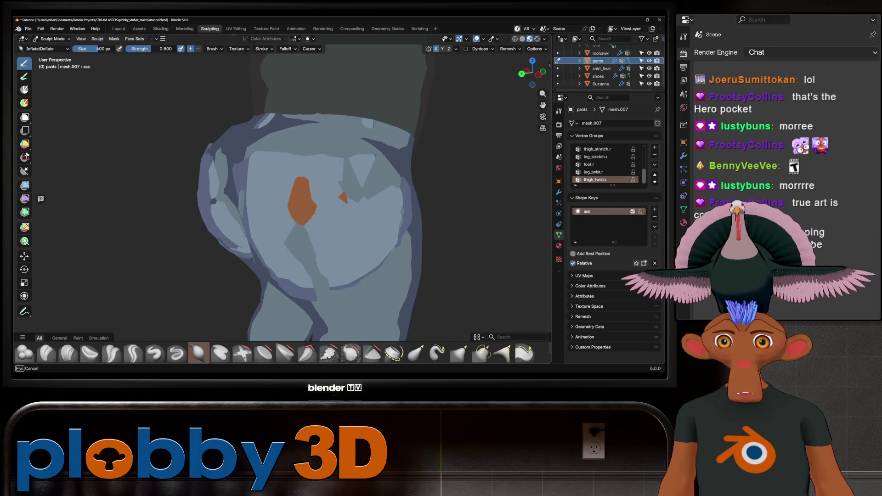
mouse_move(299, 186)
middle_mouse_down()
mouse_move(277, 186)
mouse_move(314, 202)
middle_mouse_up()
scroll(283, 188, "up", 2)
- Inspect the covered seat from side and rear views, briefly checking the mesh in Edit Mode
mouse_move(253, 265)
middle_mouse_down()
mouse_move(222, 338)
mouse_move(254, 209)
mouse_move(248, 184)
middle_mouse_up()
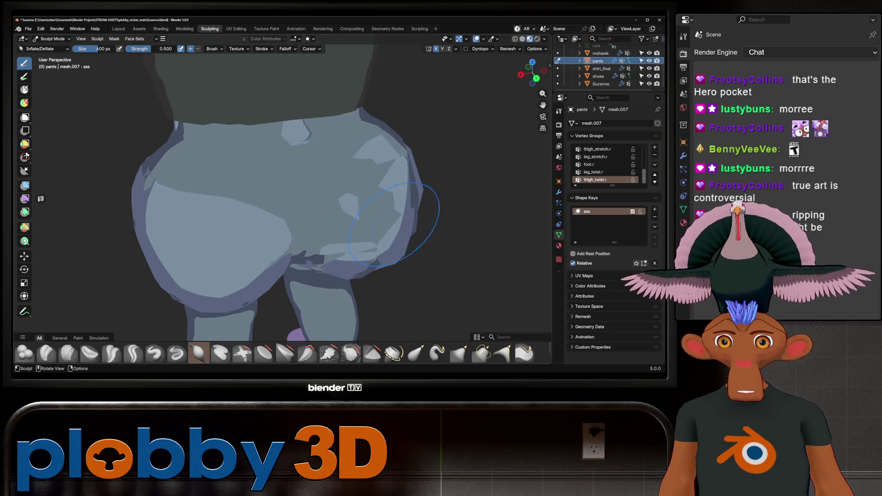
middle_click_drag(393, 224, 364, 181)
scroll(364, 181, "up", 3)
key("Tab")
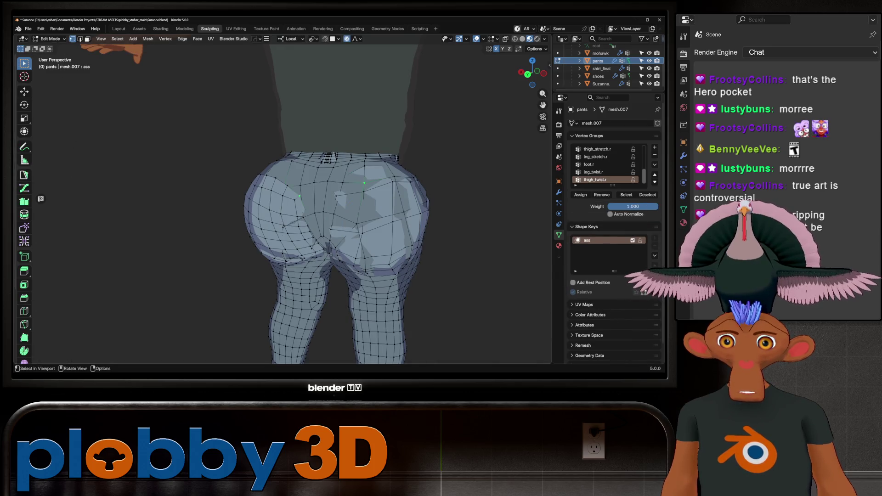
key("Tab")
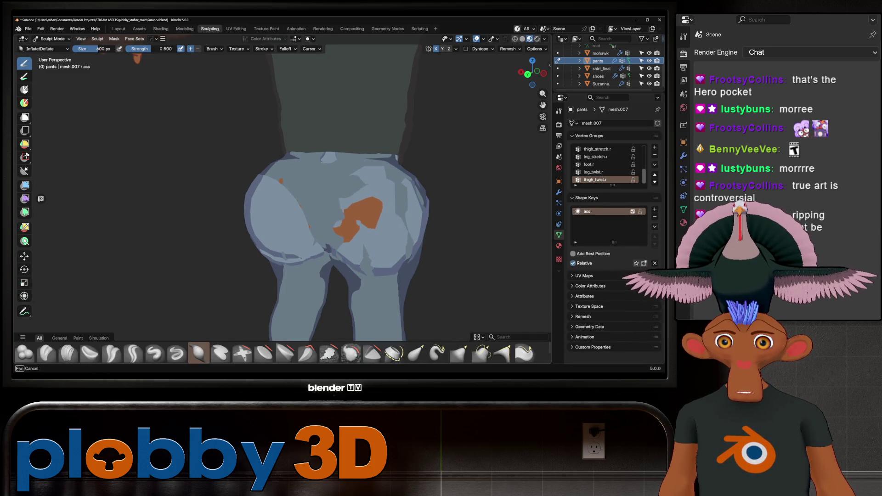
mouse_move(349, 202)
middle_mouse_down()
mouse_move(317, 165)
mouse_move(238, 175)
middle_mouse_up()
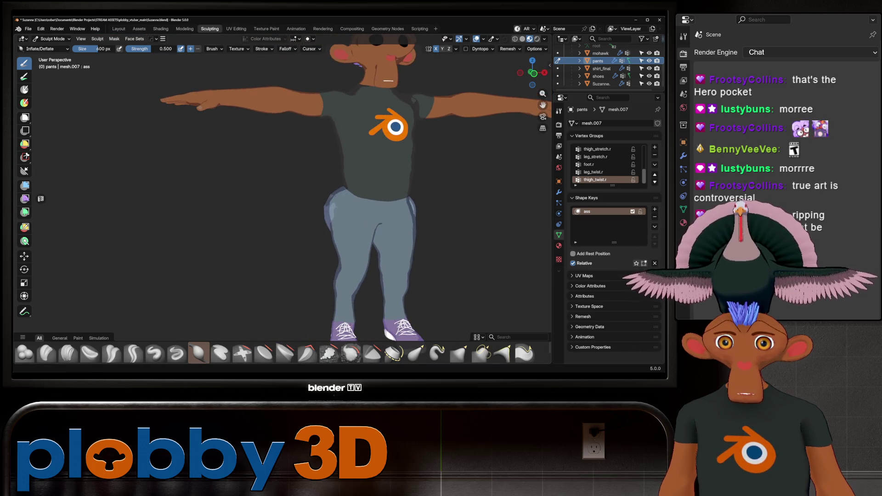
scroll(366, 197, "down", 3)
mouse_move(366, 197)
middle_mouse_down()
mouse_move(360, 187)
mouse_move(294, 176)
mouse_move(384, 187)
mouse_move(307, 326)
mouse_move(318, 218)
mouse_move(276, 220)
middle_mouse_up()
scroll(384, 187, "up", 3)
scroll(319, 218, "up", 2)
- In Edit Mode, select the connected seat panel with L and fatten it outward
key("Tab")
key("l")
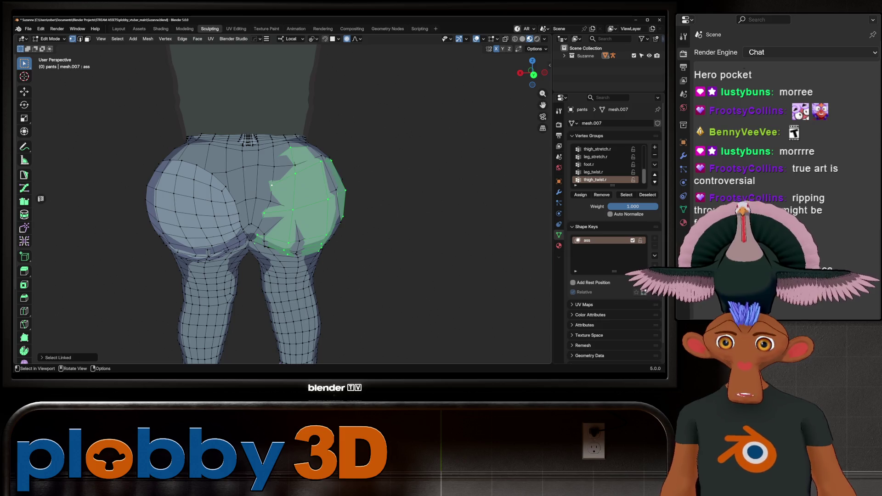
middle_click_drag(272, 185, 257, 186)
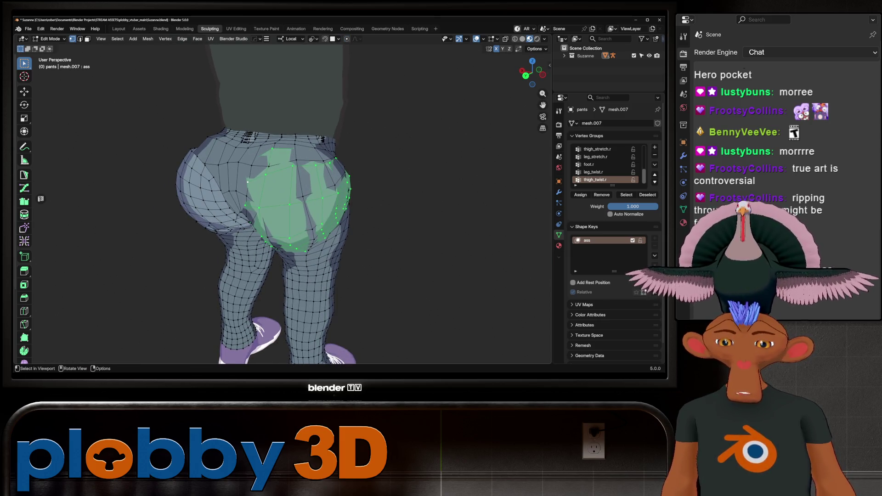
key("alt+s")
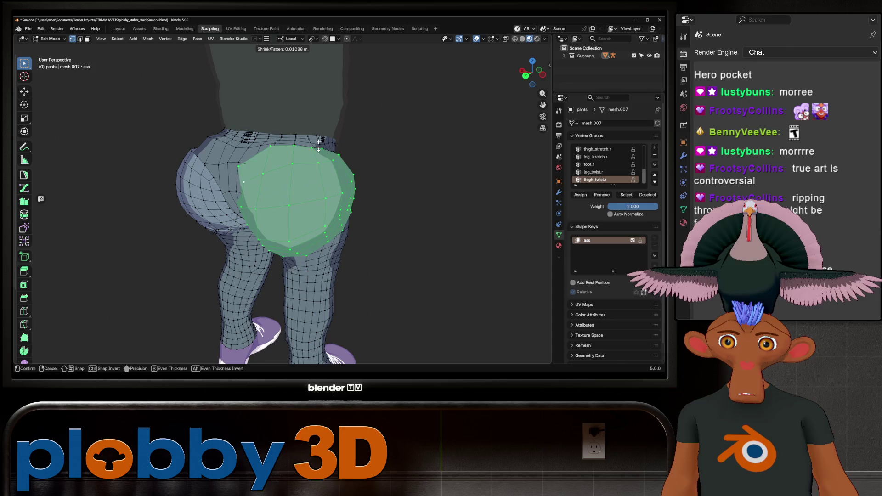
left_click(318, 144)
middle_click_drag(319, 144, 328, 189)
- Smooth the panel's vertices, fatten it once more, and return to Sculpt Mode
key("q")
left_click(337, 212)
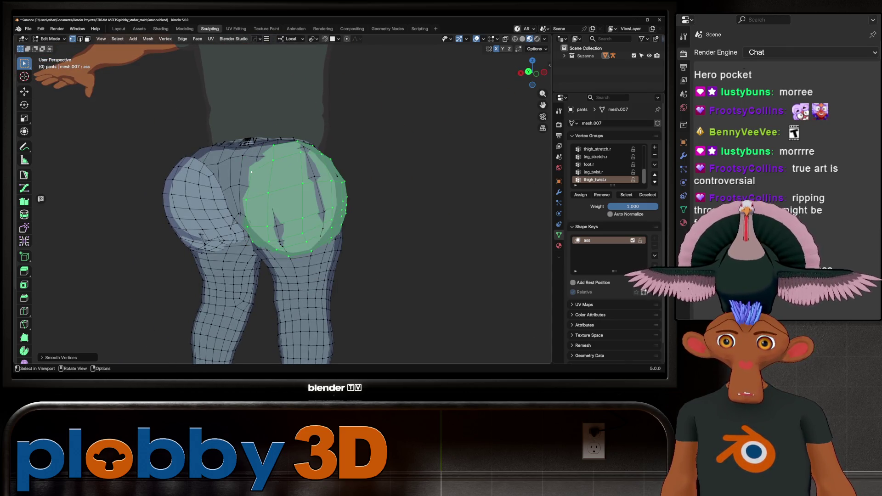
key("alt+s")
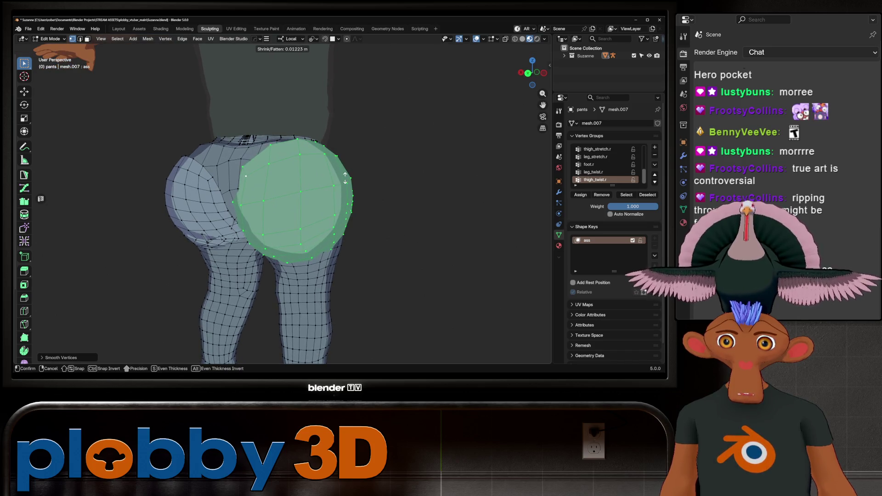
left_click(345, 178)
key("ctrl+Tab")
mouse_move(345, 178)
middle_mouse_down()
mouse_move(278, 193)
mouse_move(336, 193)
mouse_move(303, 185)
middle_mouse_up()
key("Tab")
key("Tab")
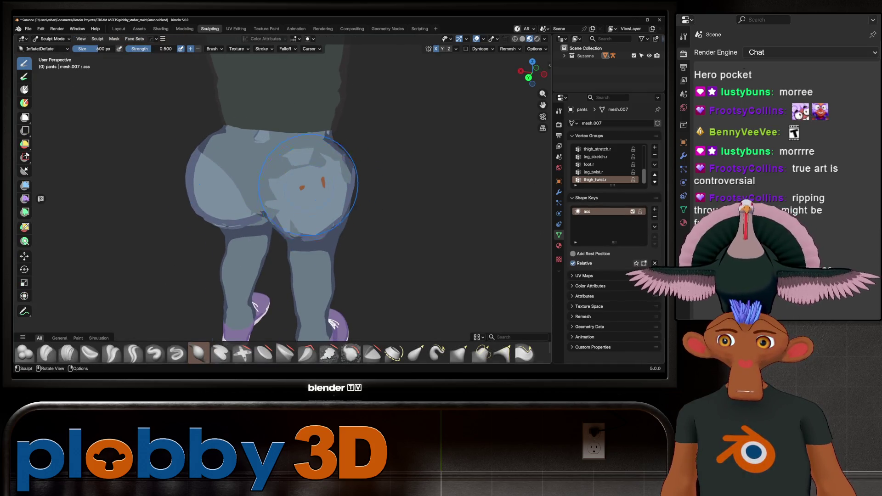
- Orbit below the pants and inflate them over the showing-through body patches
scroll(307, 183, "up", 2)
scroll(308, 184, "up", 3)
middle_click_drag(308, 183, 300, 195)
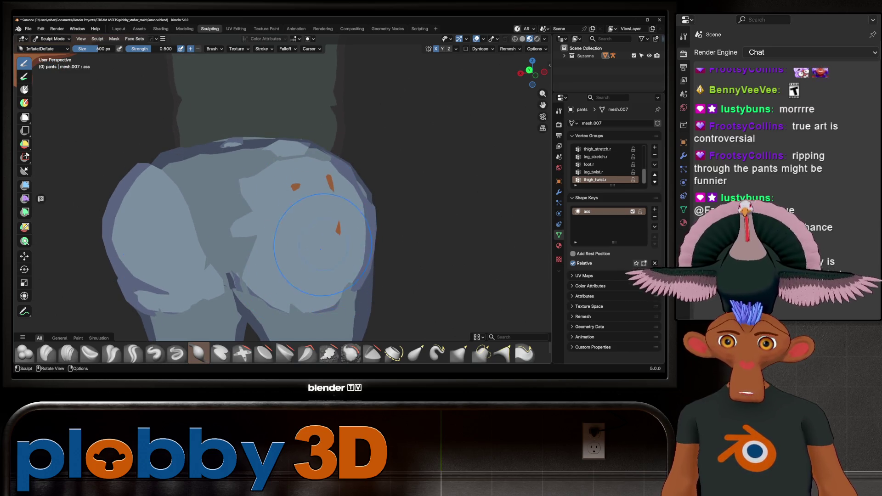
middle_click_drag(342, 252, 354, 215)
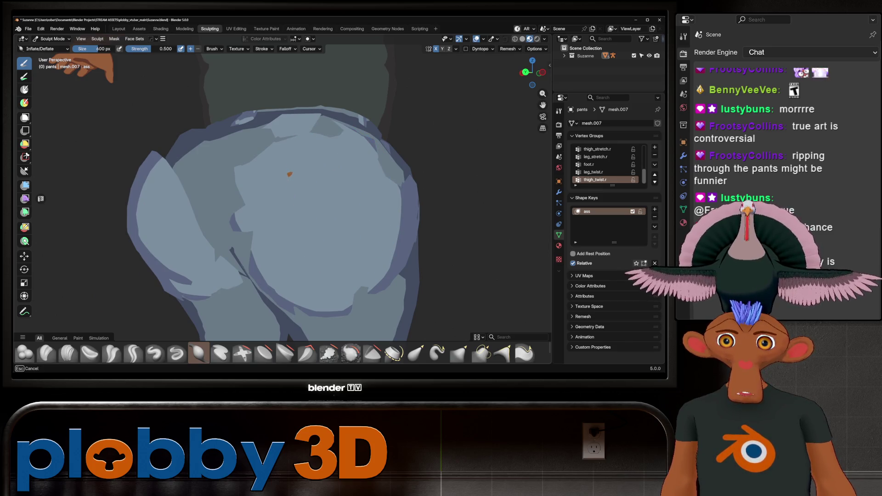
scroll(288, 184, "down", 3)
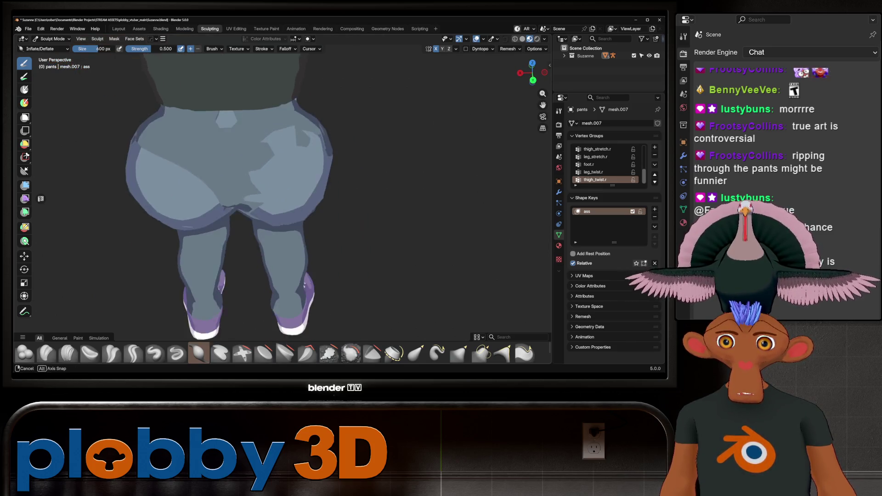
middle_click_drag(288, 184, 275, 132)
left_click_drag(276, 132, 277, 134)
- Inflate the inner notch of the pants outward and smooth the notch on the leg
middle_click_drag(260, 133, 292, 95)
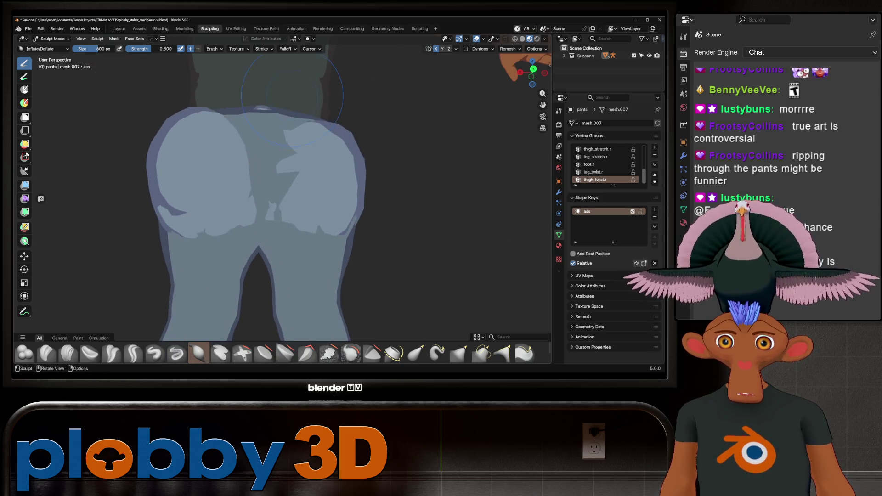
scroll(288, 207, "up", 5)
scroll(288, 207, "down", 5)
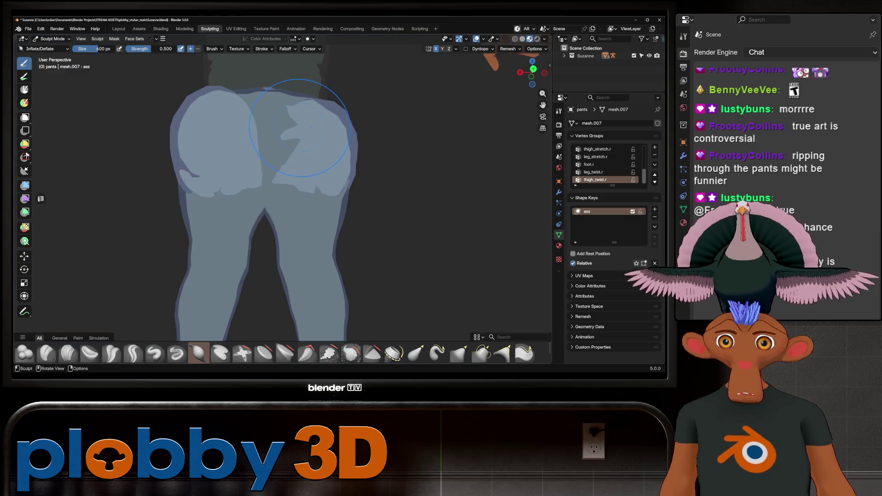
scroll(289, 147, "up", 4)
left_click_drag(289, 147, 290, 146)
scroll(275, 98, "down", 4)
mouse_move(276, 98)
middle_mouse_down()
mouse_move(226, 177)
mouse_move(351, 189)
middle_mouse_up()
left_click_drag(363, 194, 336, 206)
mouse_move(336, 176)
middle_mouse_down()
mouse_move(314, 186)
mouse_move(321, 175)
middle_mouse_up()
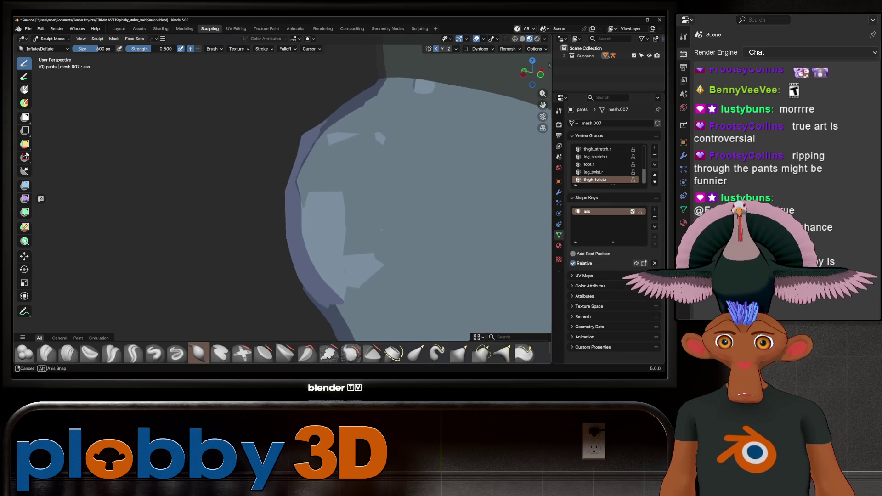
key("Tab")
middle_click_drag(331, 248, 343, 256)
- Fatten the selected pants vertices with three Shrink/Fatten pushes
key("alt+s")
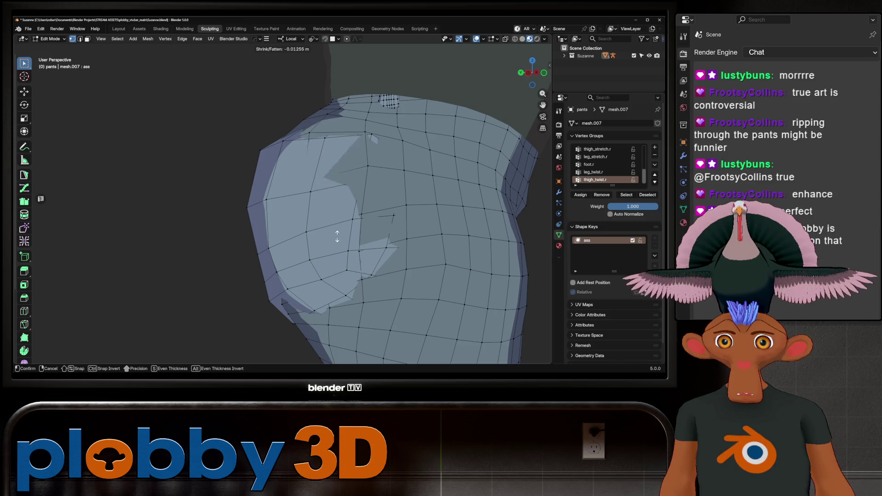
left_click(334, 352)
key("alt+s")
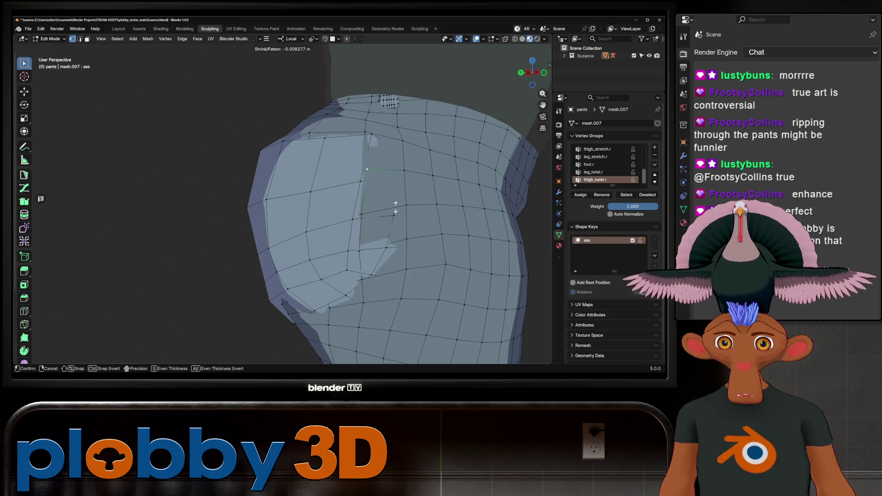
left_click(374, 236)
key("alt+s")
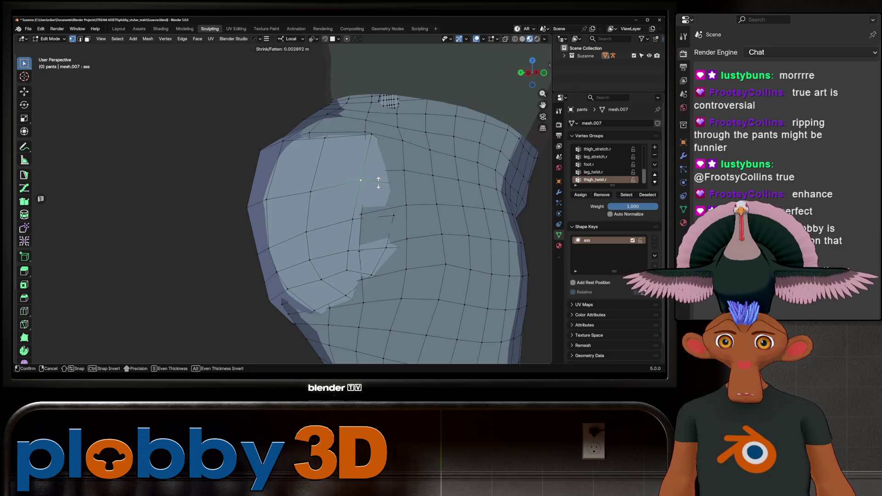
left_click(378, 182)
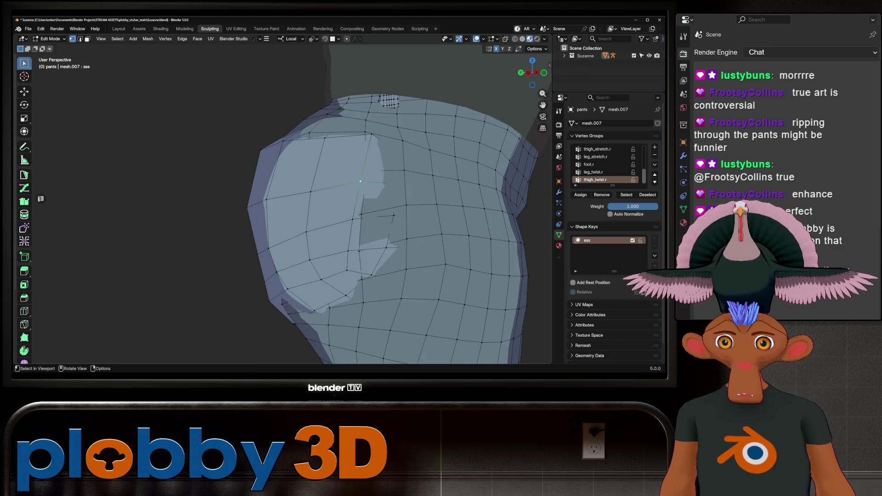
key("ctrl+l")
key("alt+s")
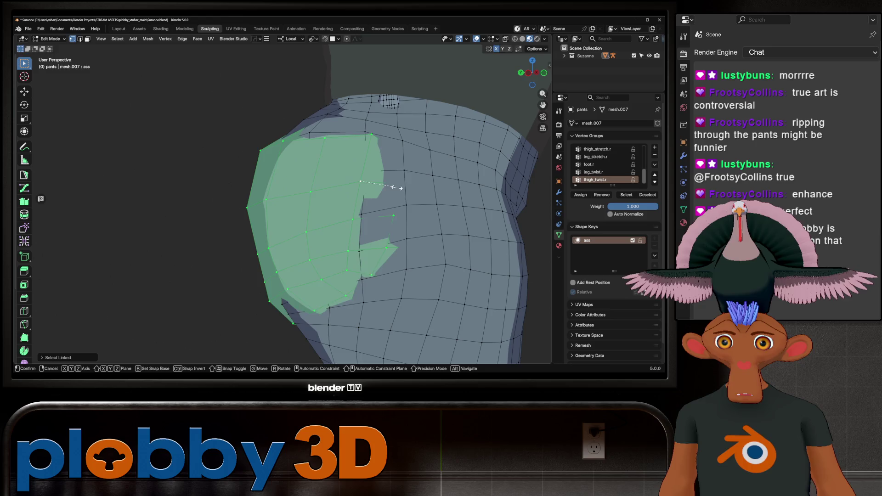
key("Escape")
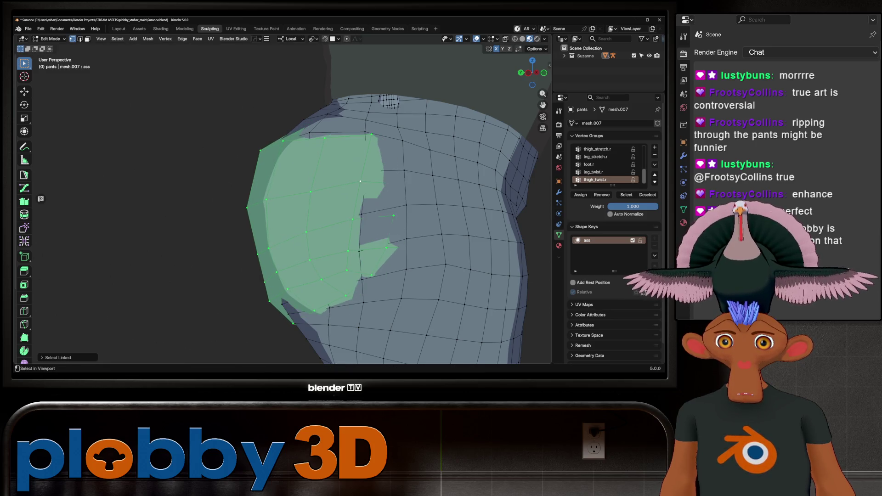
- With X-ray and proportional editing on, softly fatten the leg dent four times, then resume sculpting
left_click(404, 170)
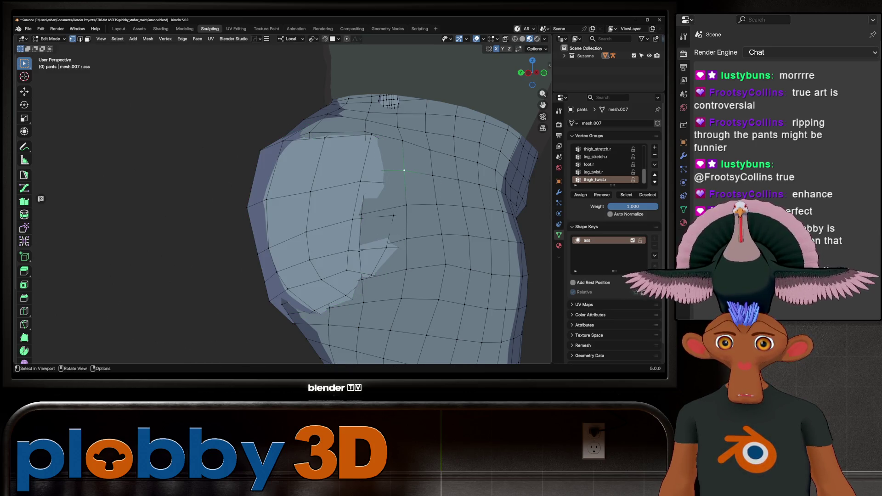
key("alt+z")
key("alt+z")
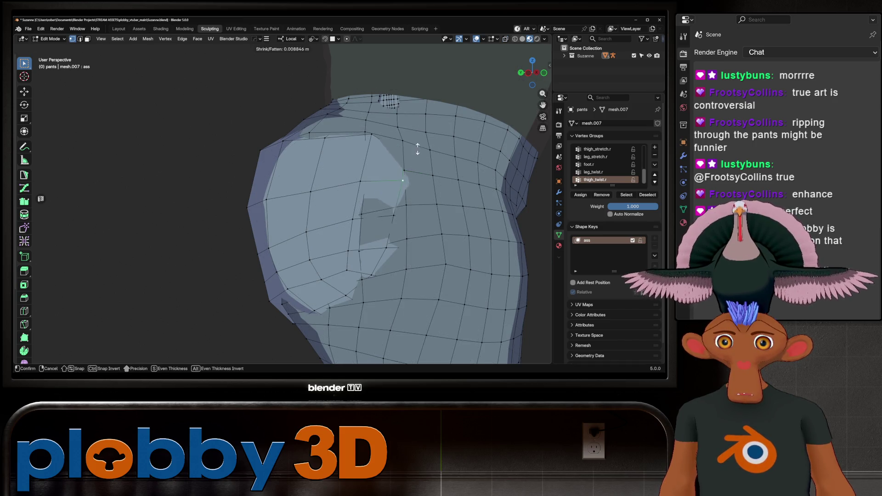
key("o")
key("alt+s")
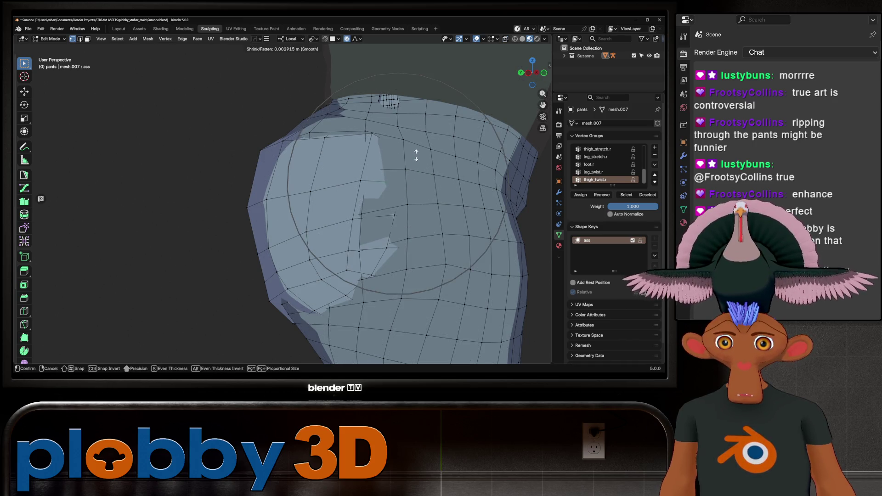
left_click(416, 155)
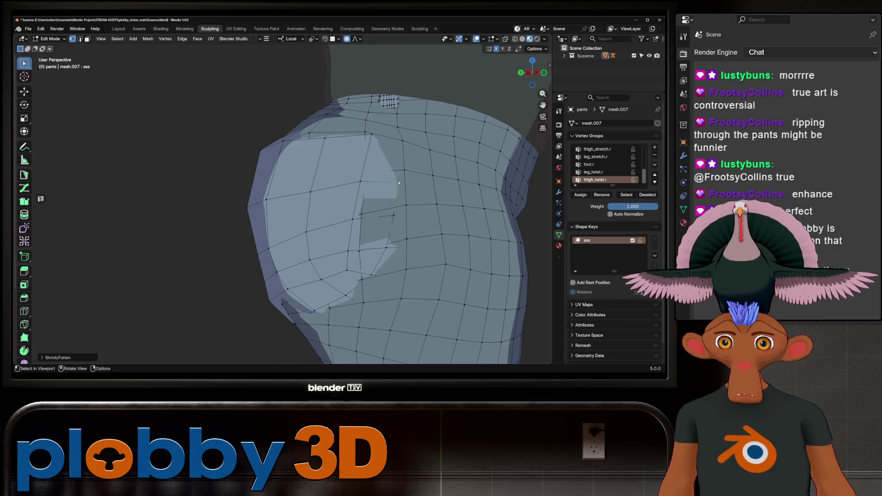
key("alt+s")
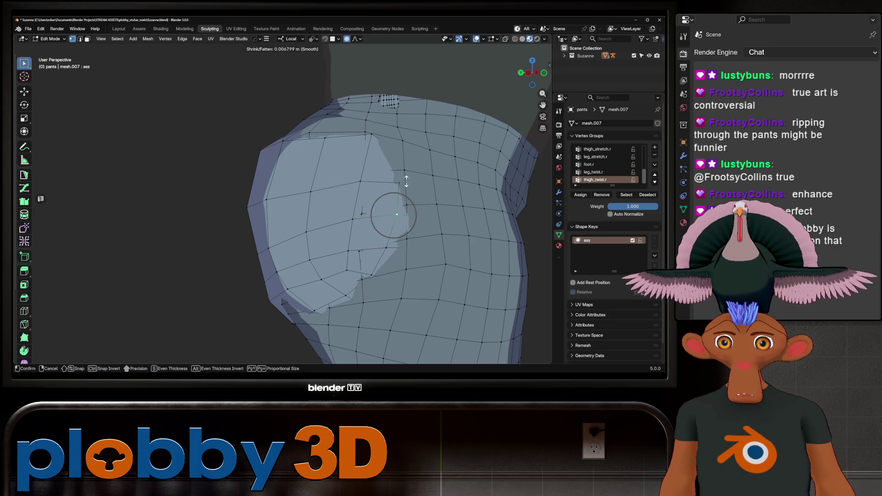
left_click(362, 212)
key("alt+s")
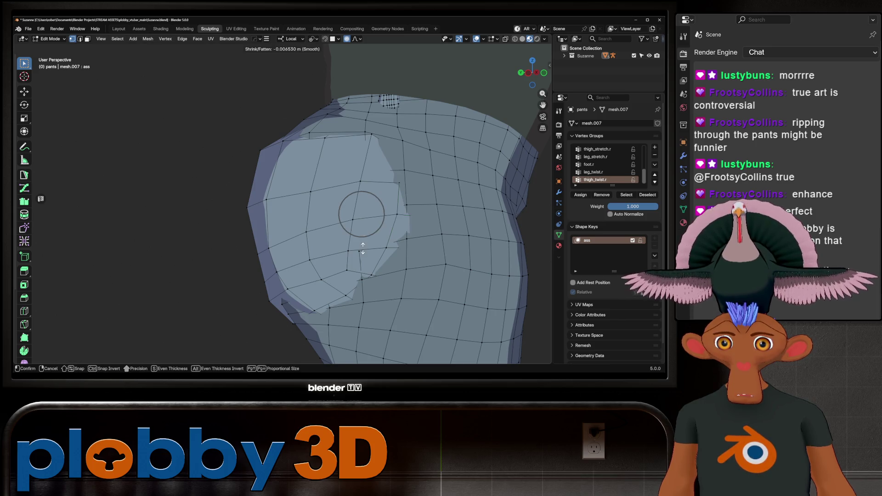
left_click(363, 248)
key("alt+s")
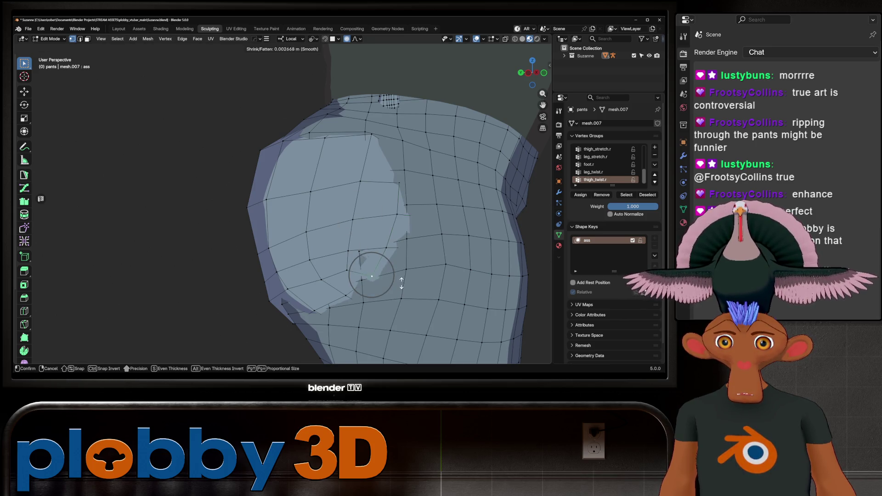
left_click(401, 284)
key("ctrl+Tab")
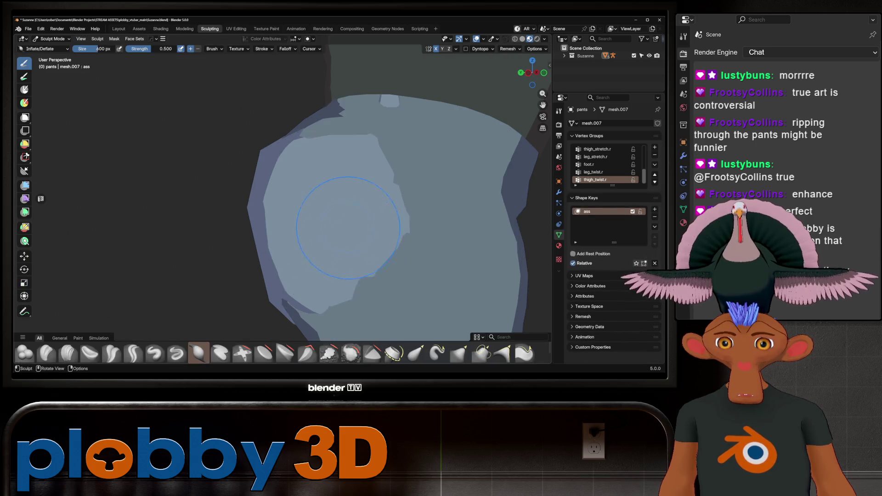
- View the pants from behind, check their wireframe, and deflate the buttocks
mouse_move(358, 251)
middle_mouse_down()
mouse_move(342, 207)
mouse_move(321, 202)
mouse_move(331, 184)
mouse_move(384, 217)
mouse_move(477, 189)
mouse_move(459, 193)
middle_mouse_up()
scroll(305, 196, "down", 5)
scroll(335, 179, "up", 4)
scroll(384, 216, "down", 4)
scroll(478, 189, "up", 2)
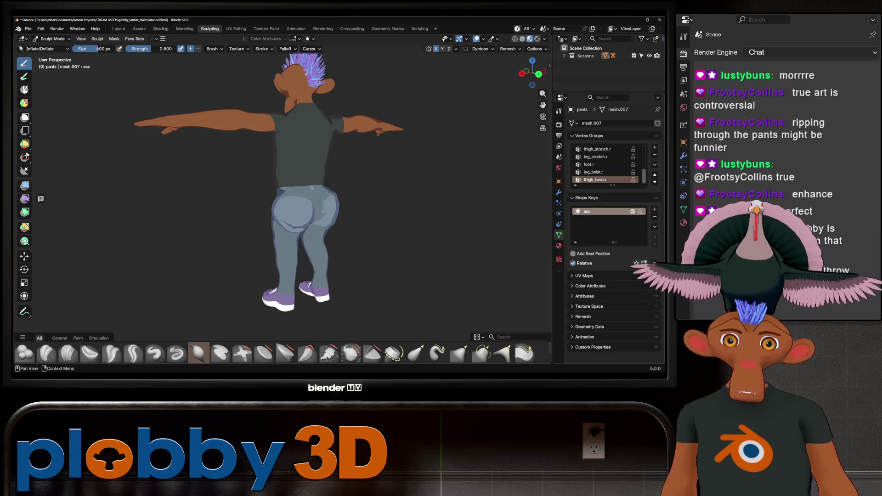
key("Tab")
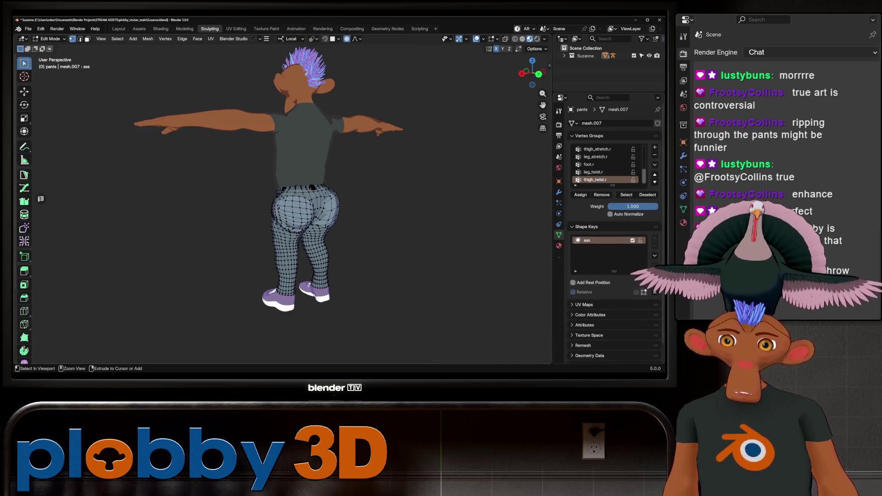
key("Tab")
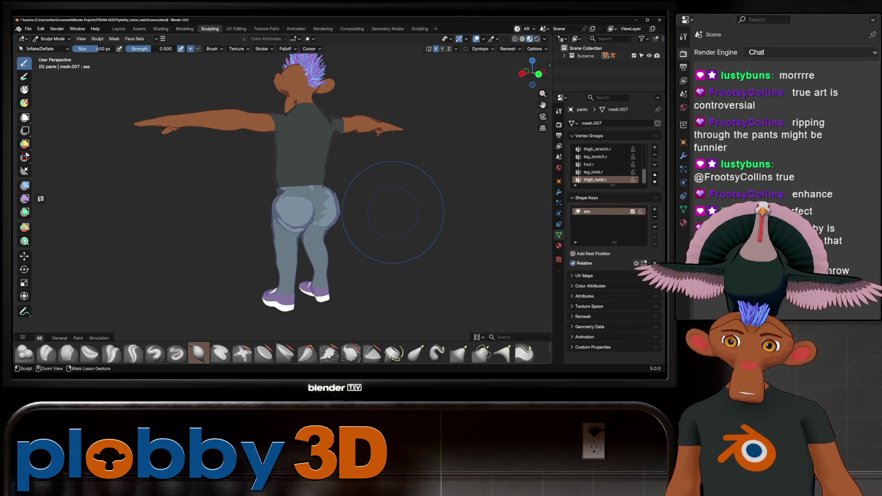
left_click_drag(384, 198, 384, 200)
- Face the character forward in Solid shading and enter Edit Mode on Suzanne.006
middle_click_drag(385, 199, 499, 199)
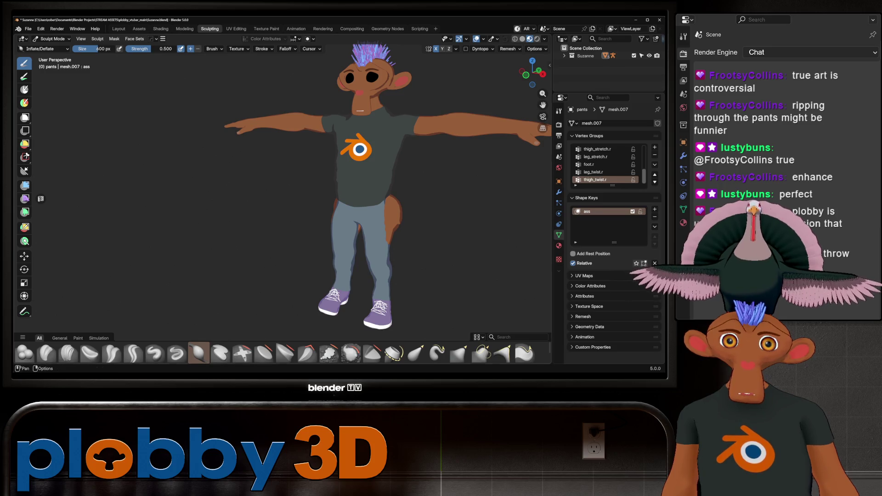
key("z")
middle_click_drag(403, 220, 409, 238)
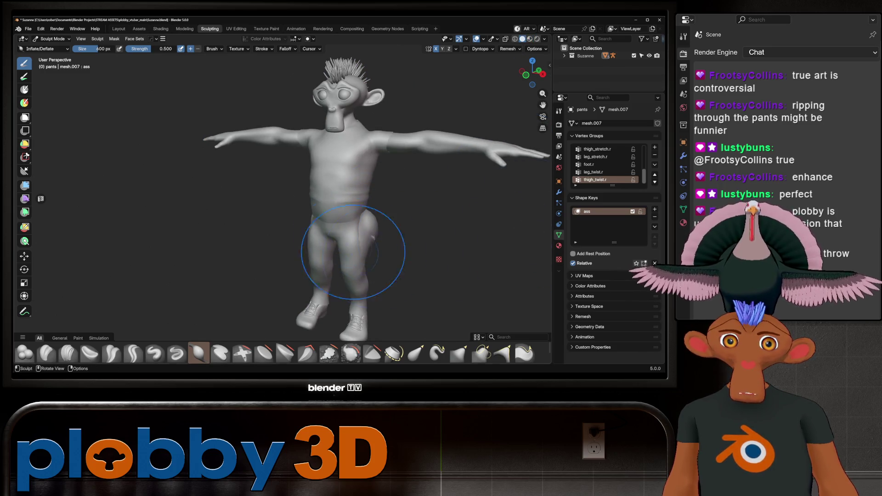
middle_click_drag(353, 252, 393, 238)
key("Tab")
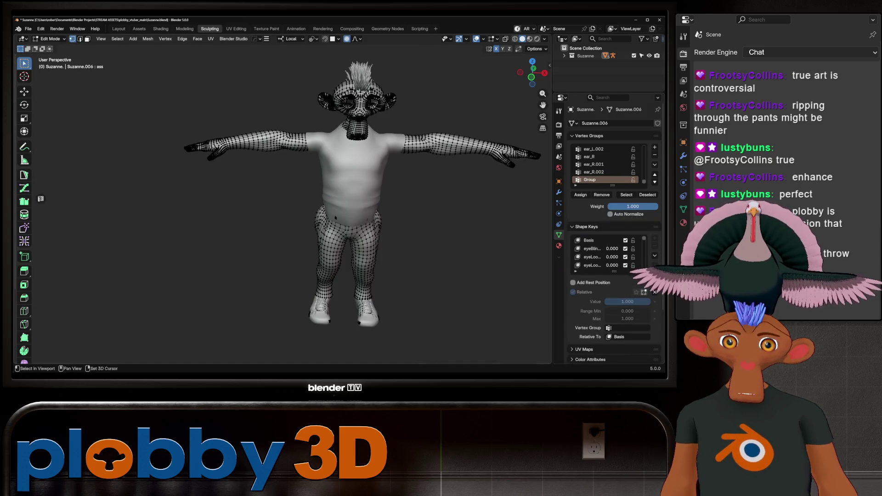
- Return to sculpting, select the pants in the Outliner, and bring up the mode pie menu
middle_click_drag(349, 206, 310, 211, "shift")
key("Tab")
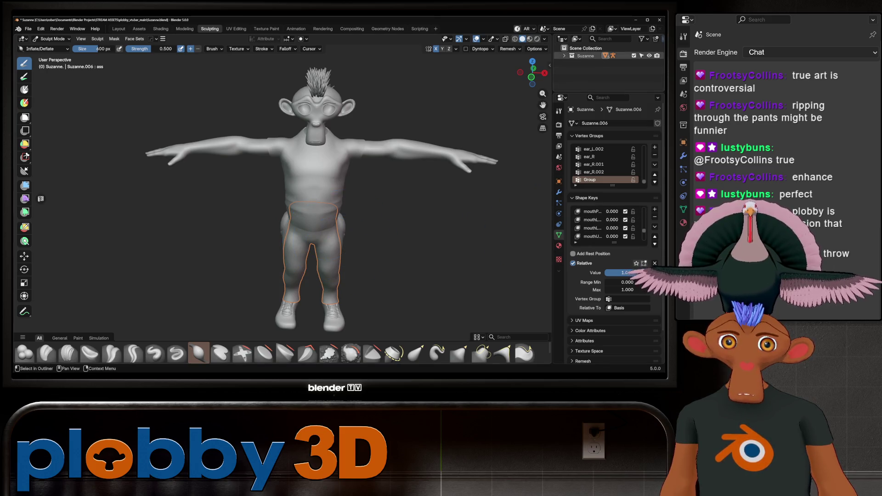
left_click(564, 56)
left_click(572, 64)
scroll(607, 69, "down", 2)
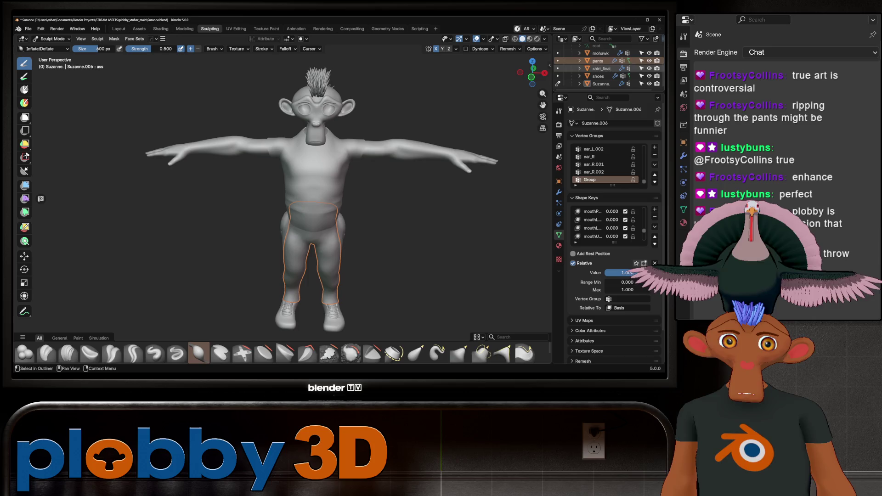
left_click(597, 61)
scroll(606, 224, "down", 3)
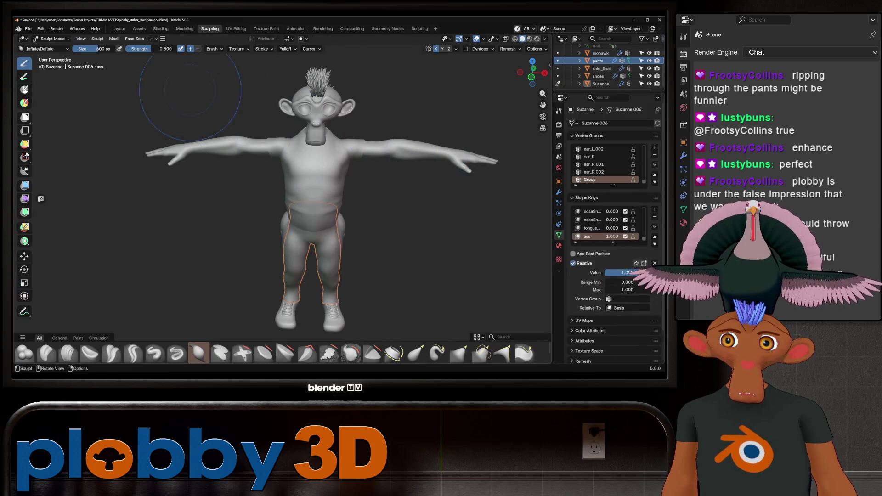
key("ctrl+Tab")
- In Object Mode, delete the pants' old shape key, add Basis and a new key named 'ass'
left_click(230, 219)
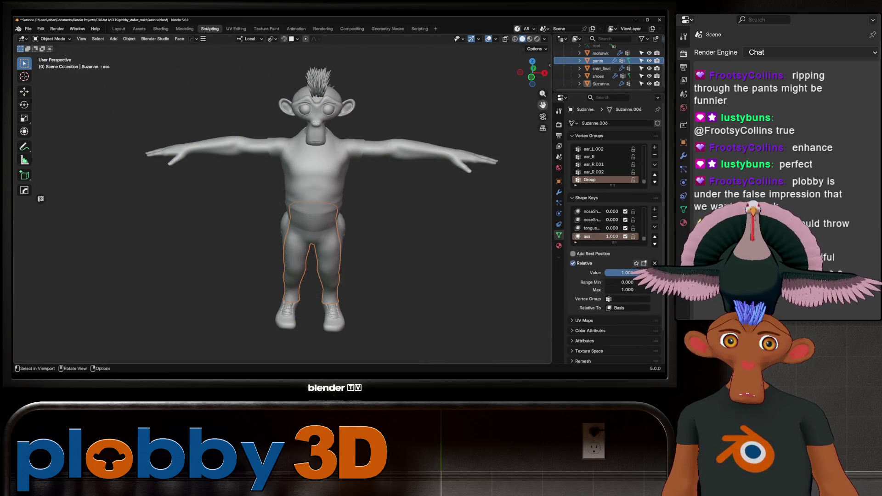
left_click(597, 61)
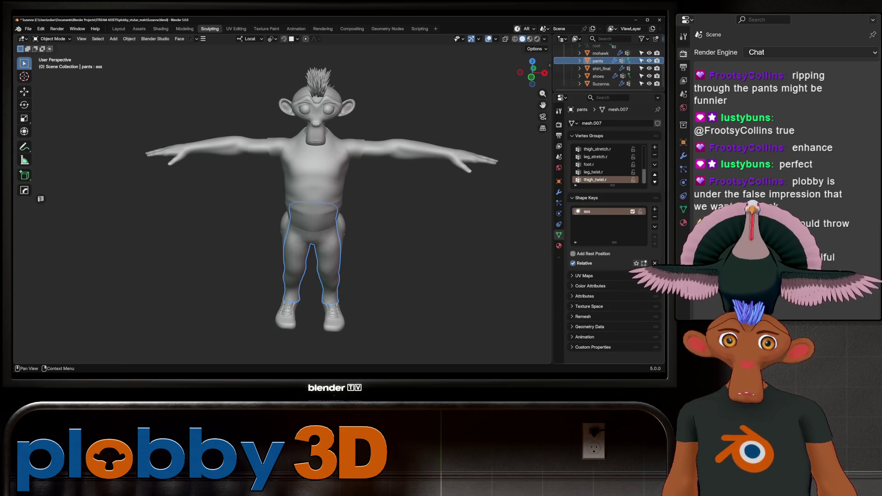
left_click(655, 217)
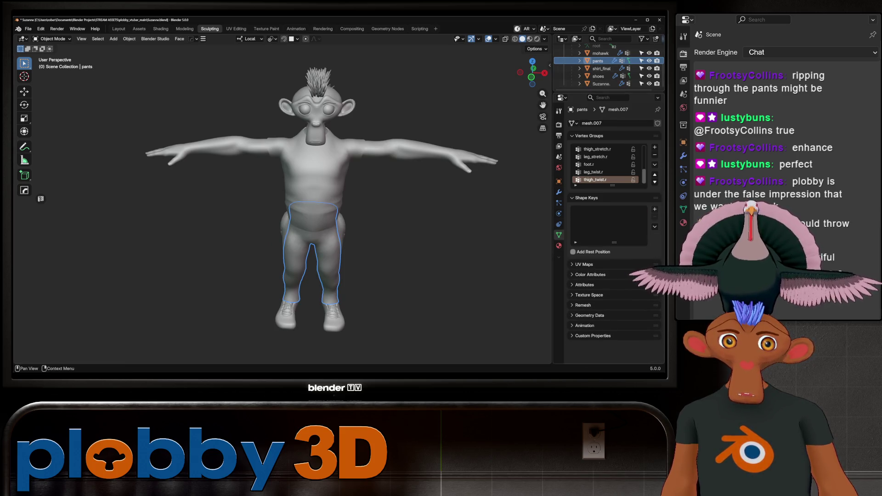
left_click(655, 209)
left_click(655, 209)
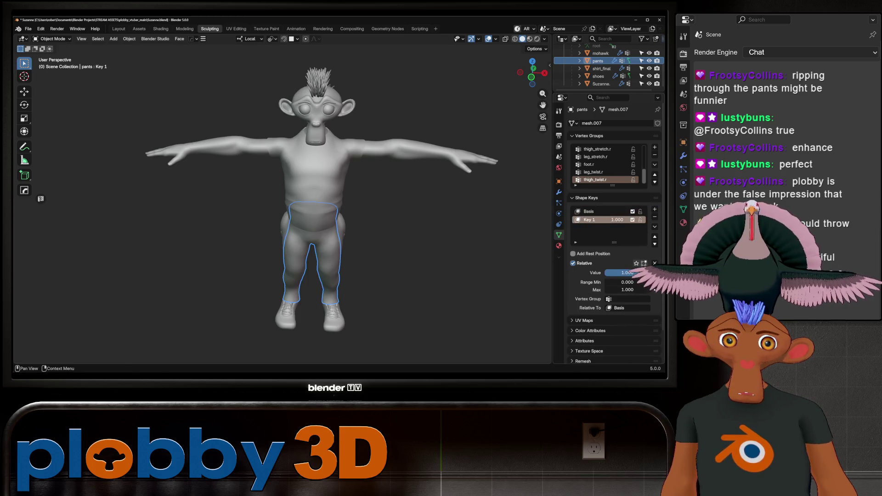
double_click(592, 220)
type("ass")
key("Return")
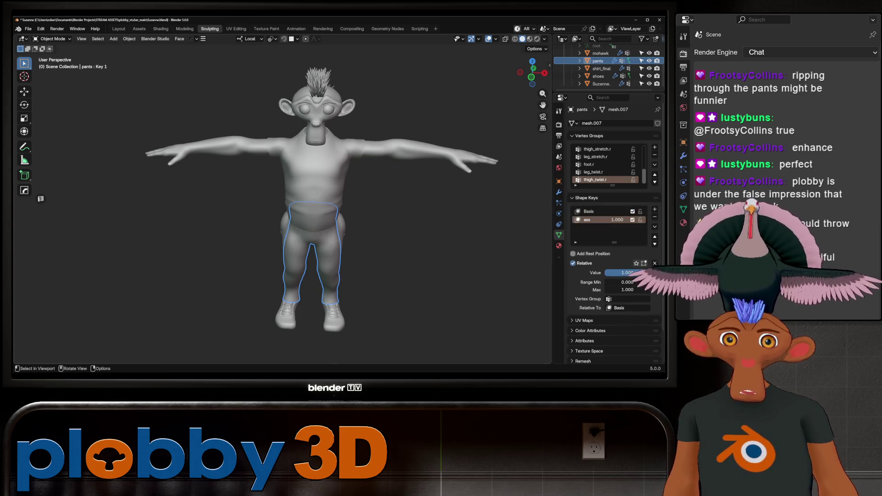
middle_click_drag(321, 203, 276, 204)
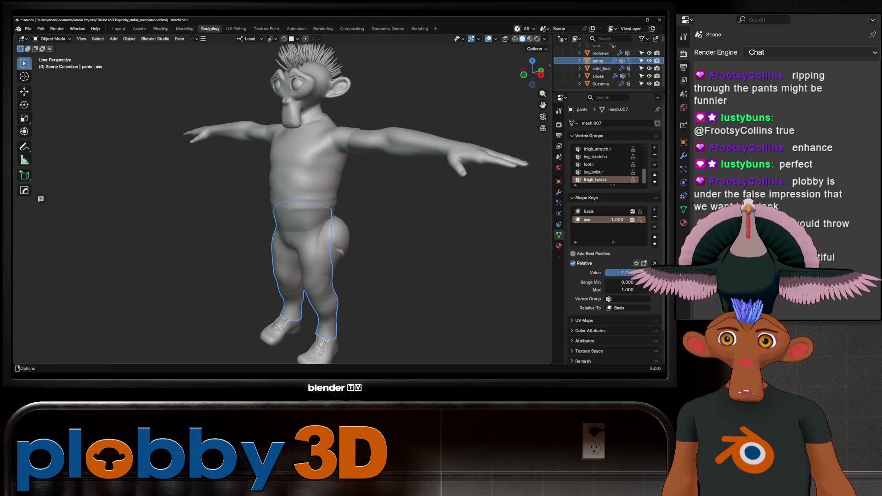
- Switch the pants to Sculpt Mode and orbit to a side view of the hips
key("ctrl+Tab")
left_click(311, 192)
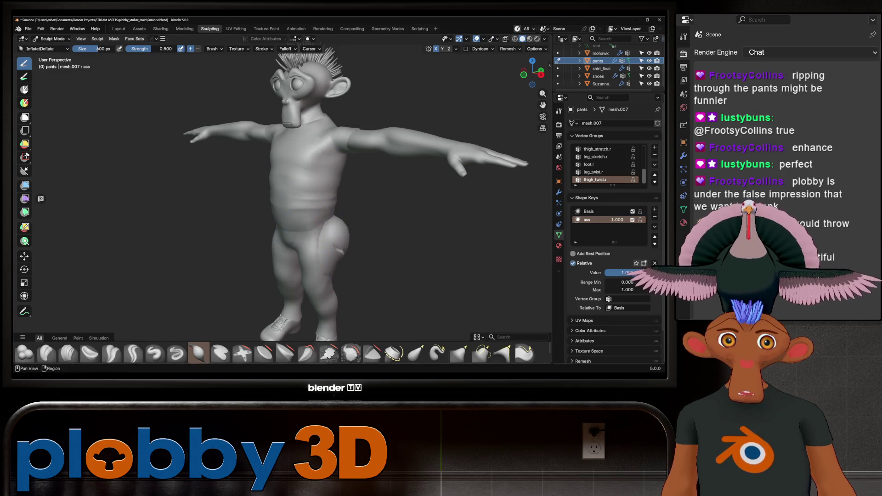
mouse_move(374, 217)
middle_mouse_down()
mouse_move(319, 224)
mouse_move(337, 224)
middle_mouse_up()
scroll(281, 230, "up", 4)
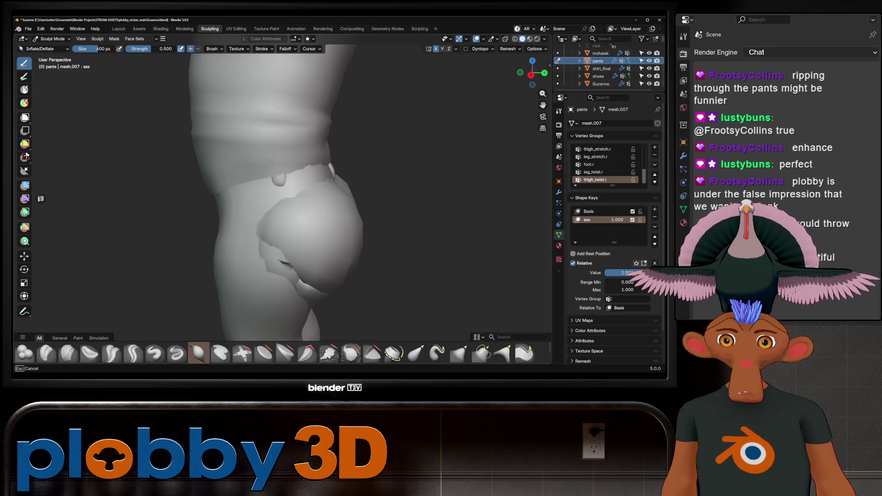
- Inflate the pants' buttock with the Inflate brush, then enter Edit Mode
mouse_move(284, 229)
left_mouse_down()
mouse_move(299, 252)
mouse_move(368, 299)
left_mouse_up()
middle_click_drag(368, 298, 349, 299)
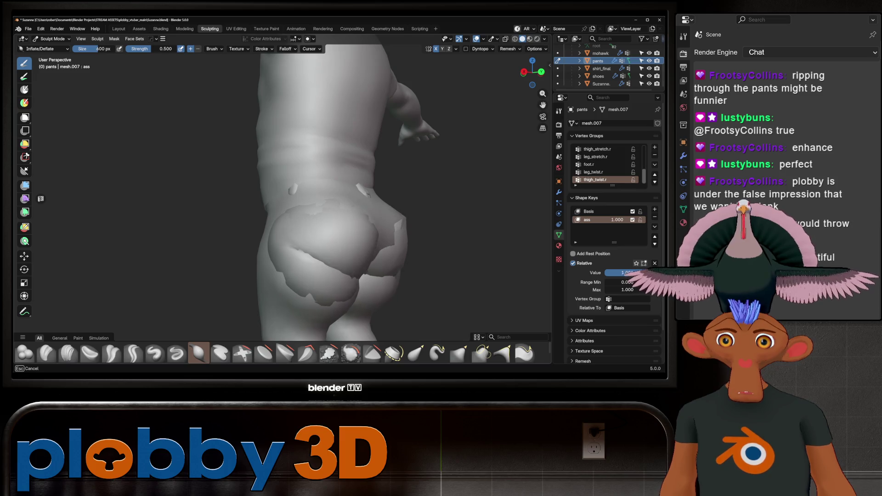
mouse_move(349, 276)
middle_mouse_down()
mouse_move(324, 218)
mouse_move(356, 283)
mouse_move(381, 253)
middle_mouse_up()
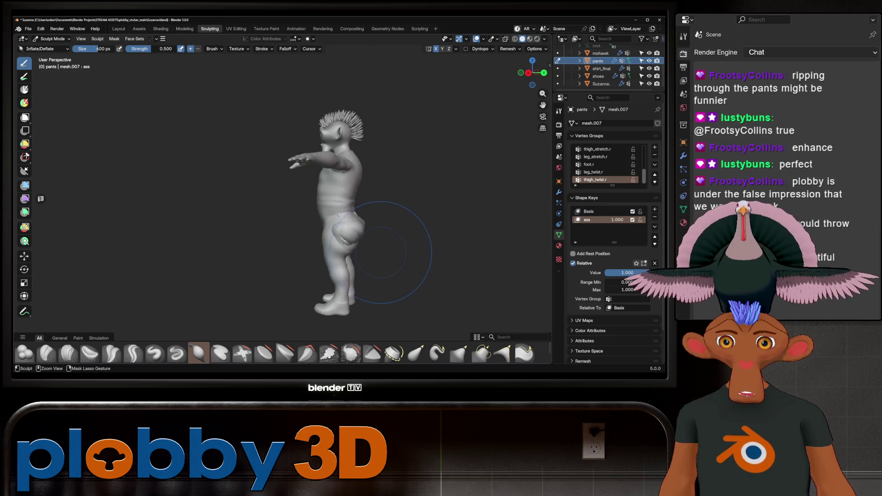
key("Tab")
scroll(345, 249, "up", 5)
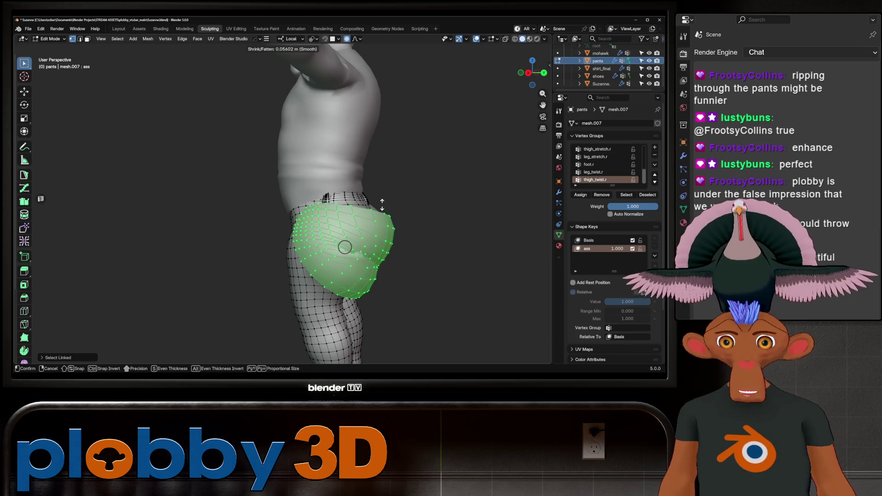
- Fatten the pants' buttock with Shrink/Fatten and proportional editing
middle_click_drag(257, 230, 337, 229)
key("Tab")
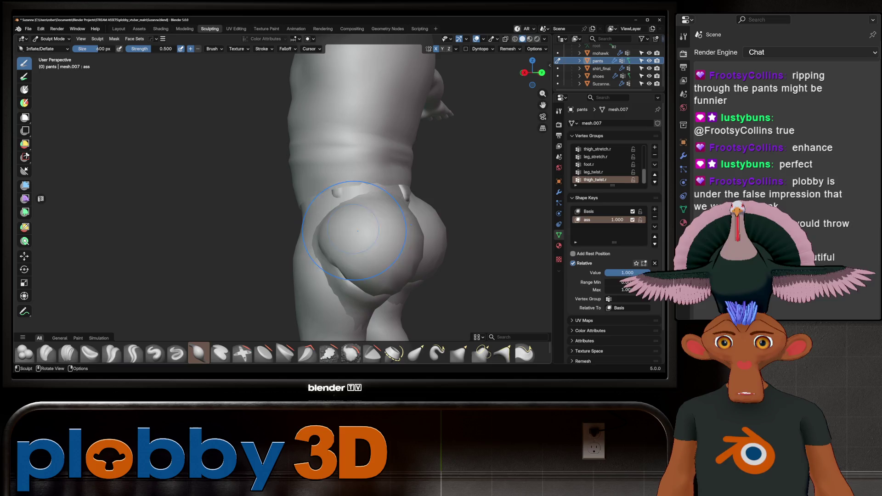
key("Tab")
key("Tab")
key("Tab")
key("a")
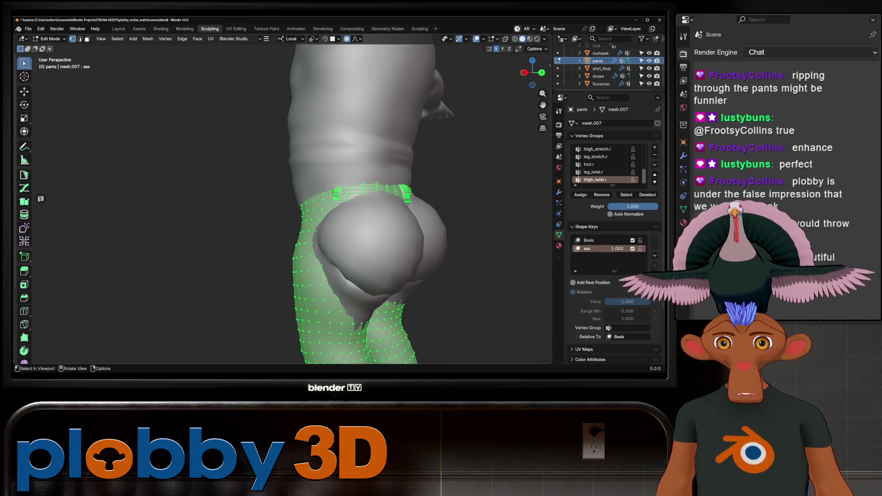
key("alt+a")
key("alt+s")
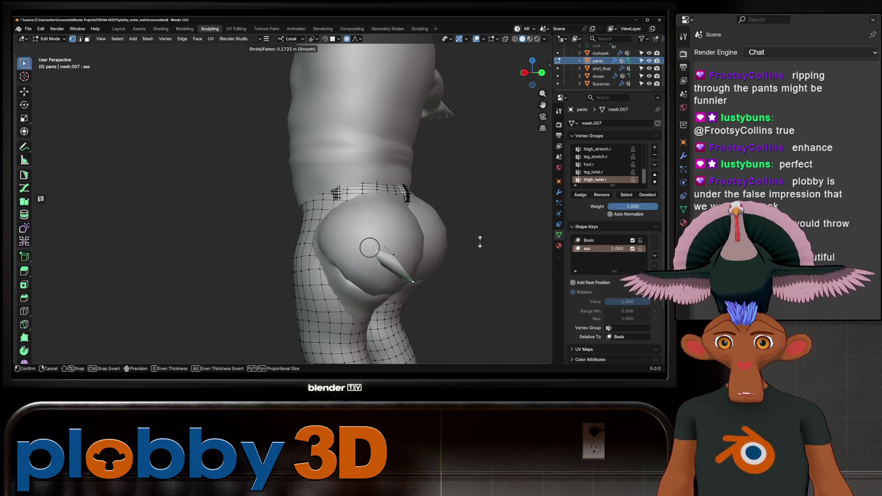
scroll(465, 268, "down", 5)
left_click(465, 267)
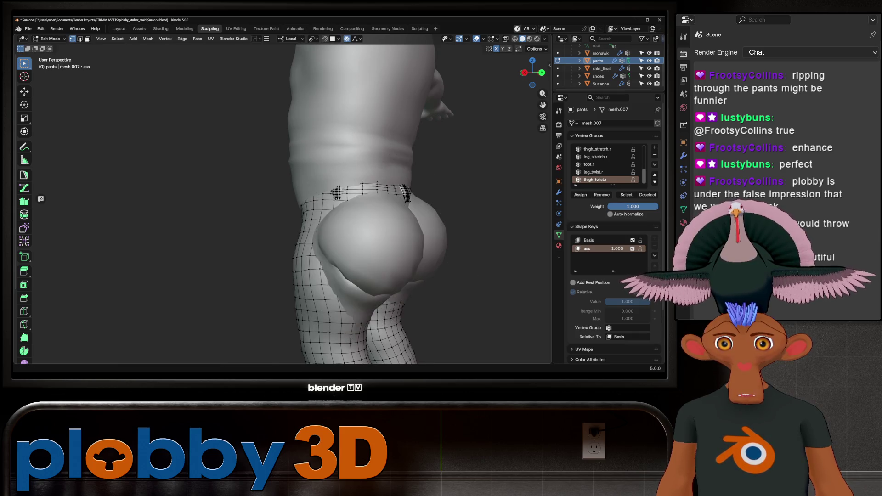
- Push the buttock further outward with a second Shrink/Fatten of about 0.064 m
key("alt+s")
middle_click_drag(405, 193, 449, 154)
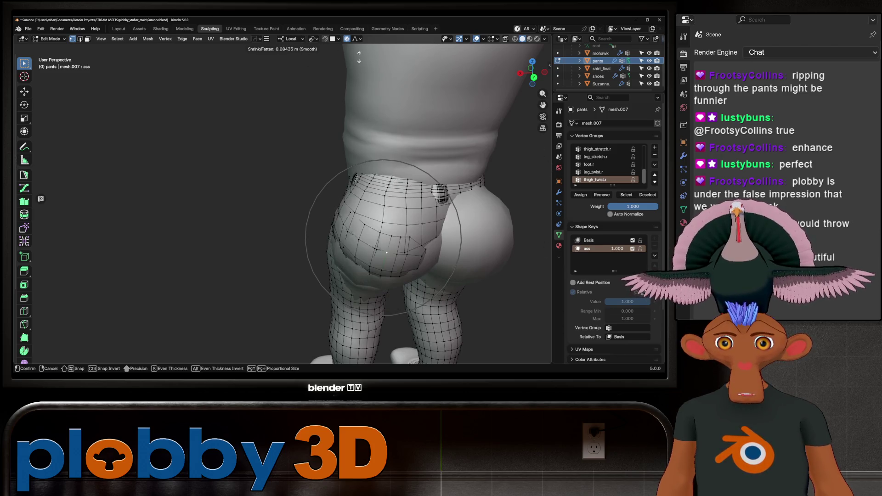
left_click(353, 86)
middle_click_drag(354, 86, 321, 87)
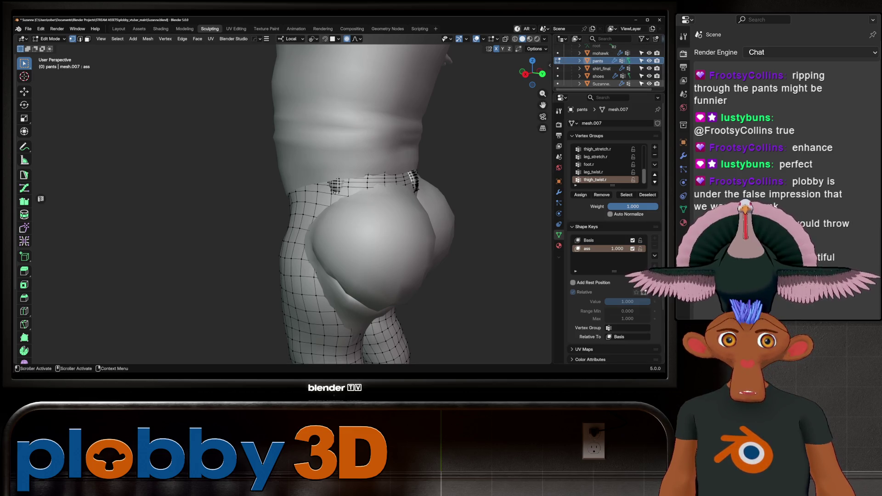
- Hide the Suzanne body and select the connected back pocket piece of the pants
left_click(649, 84)
mouse_move(389, 240)
middle_mouse_down()
mouse_move(224, 198)
mouse_move(394, 201)
middle_mouse_up()
key("ctrl+l")
scroll(394, 201, "down", 5)
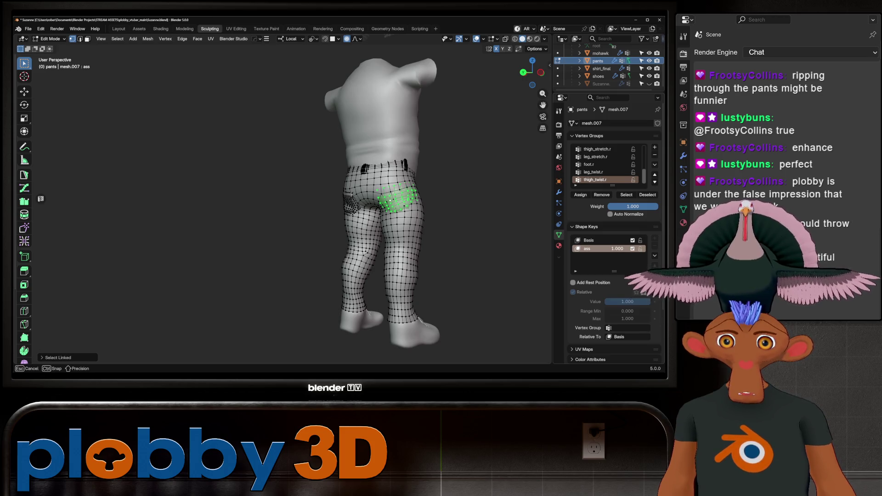
- Compare the pants with and without the ass shape key
key("Tab")
key("Tab")
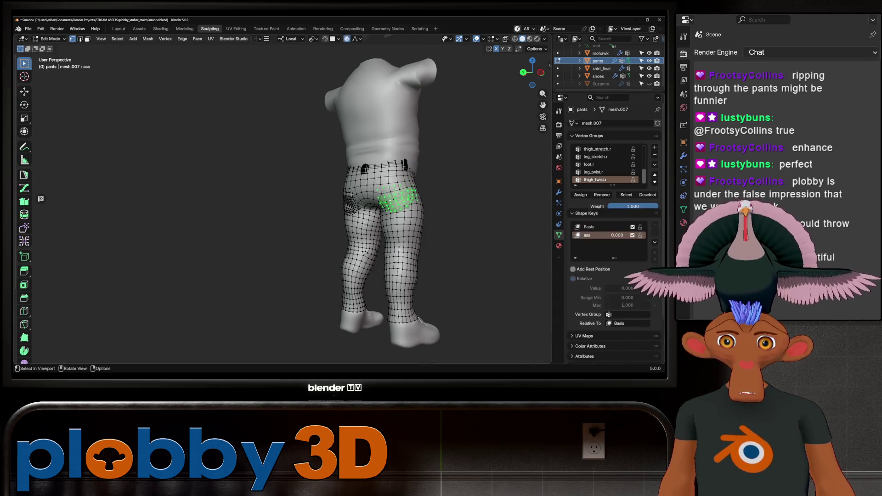
key("Tab")
key("Tab")
key("Tab")
scroll(407, 212, "up", 4)
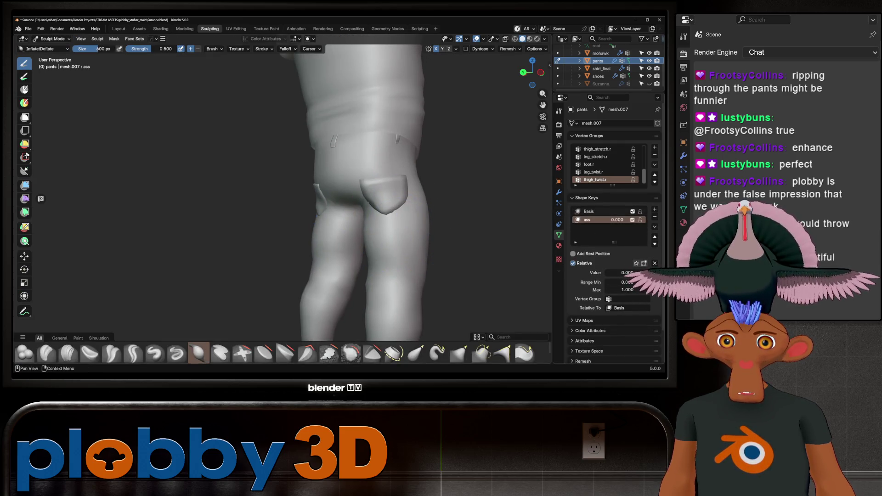
mouse_move(611, 272)
left_mouse_down()
mouse_move(653, 273)
mouse_move(597, 272)
mouse_move(652, 272)
left_mouse_up()
- Select the whole back pocket piece with Select Linked from a back view
key("Tab")
middle_click_drag(465, 225, 413, 220)
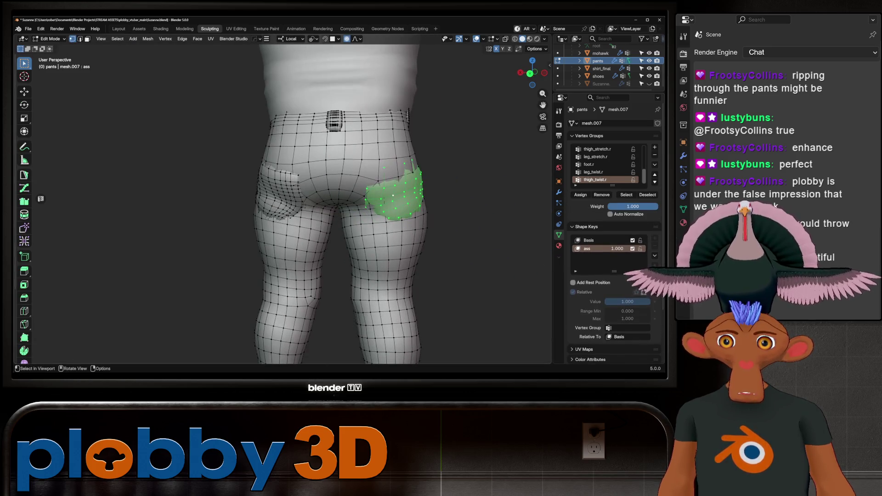
left_click(358, 175)
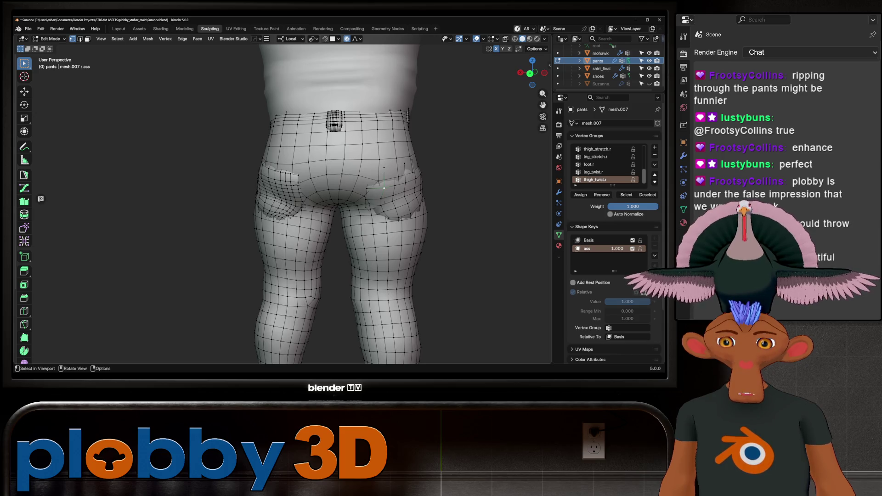
key("ctrl+l")
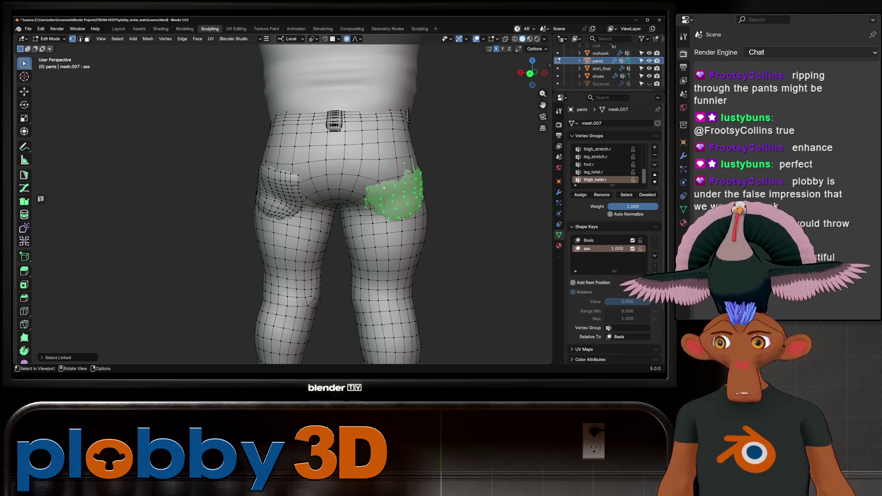
middle_click_drag(367, 207, 361, 207)
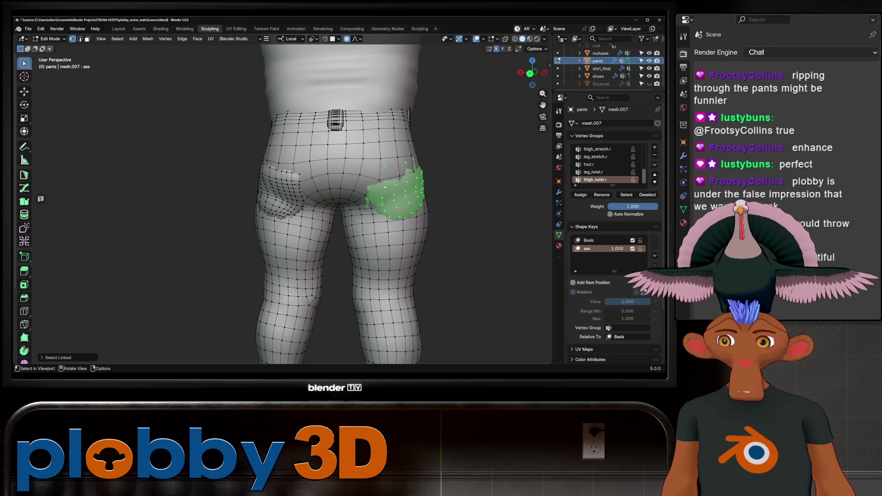
- Turn off proportional editing and puff the back pocket outward
key("g")
key("Escape")
key("o")
key("g")
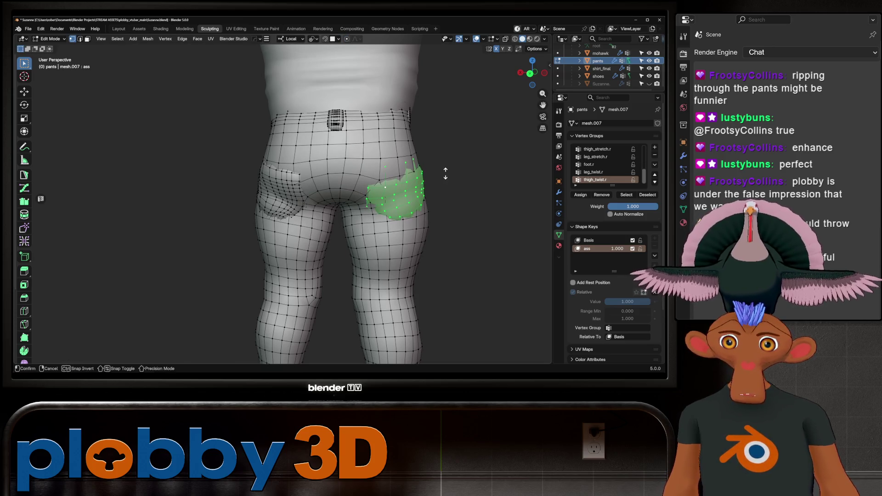
left_click(446, 174)
mouse_move(445, 173)
middle_mouse_down()
mouse_move(459, 174)
mouse_move(441, 174)
middle_mouse_up()
- Show and hide Suzanne again to check the pocket for overlap
key("ctrl+Tab")
middle_click_drag(335, 167, 377, 164)
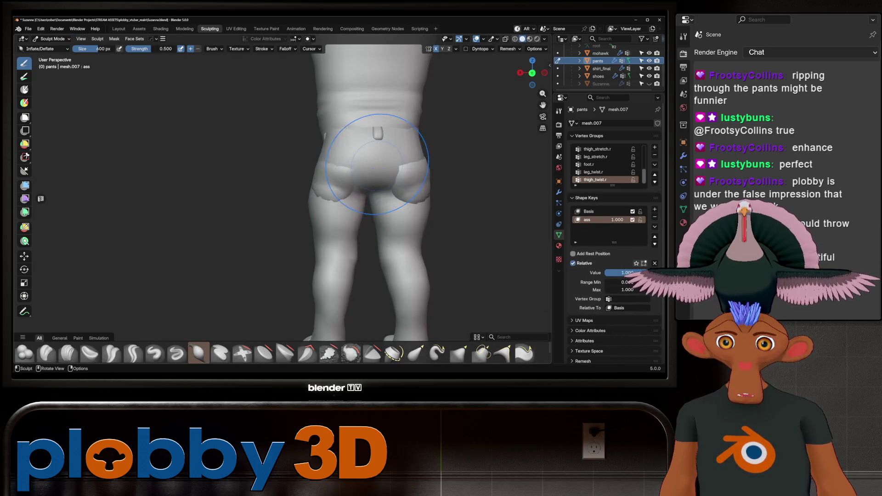
left_click(649, 84)
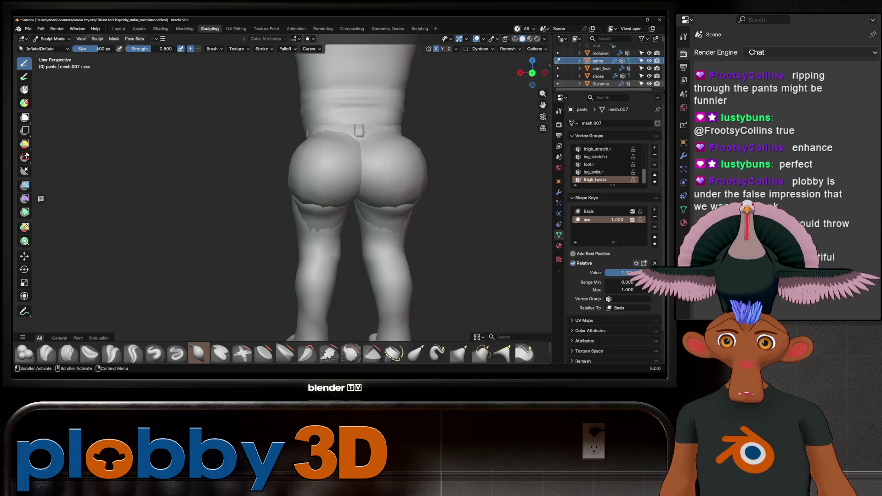
left_click(650, 84)
- Inflate the viewer-left buttock of the pants with the Inflate brush
key("Tab")
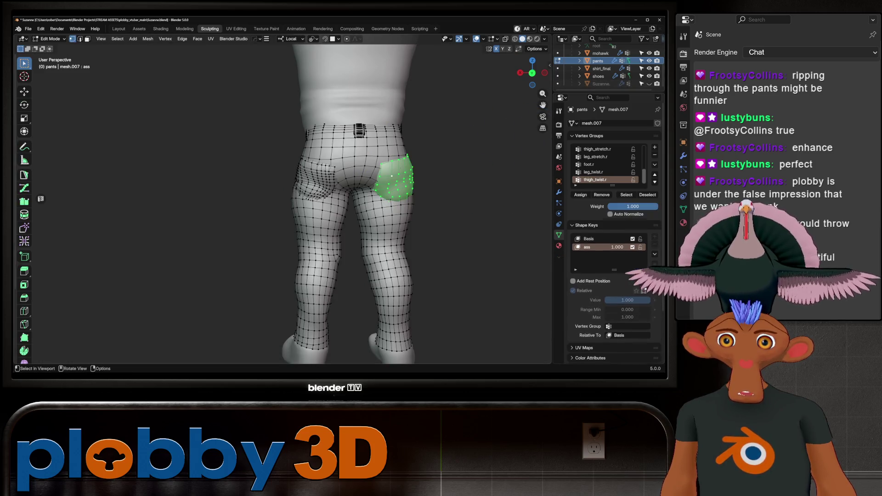
left_click_drag(325, 170, 335, 181)
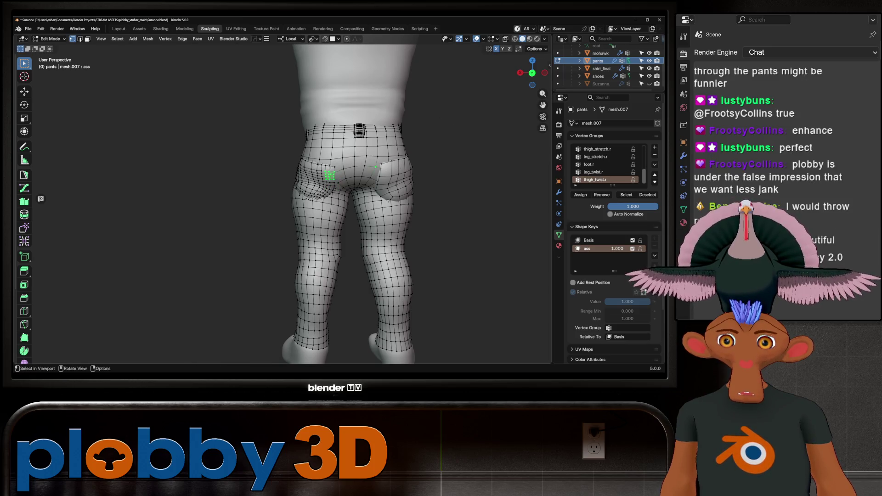
key("Tab")
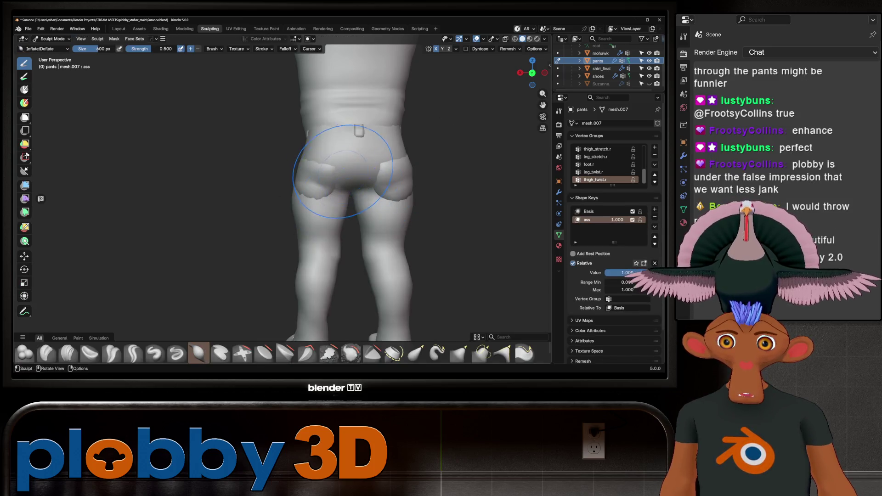
left_click_drag(324, 220, 324, 220)
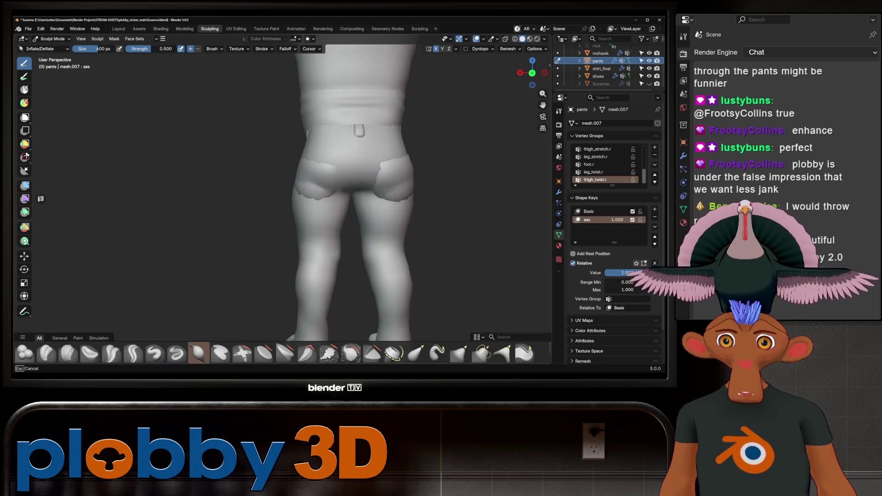
scroll(379, 169, "up", 4)
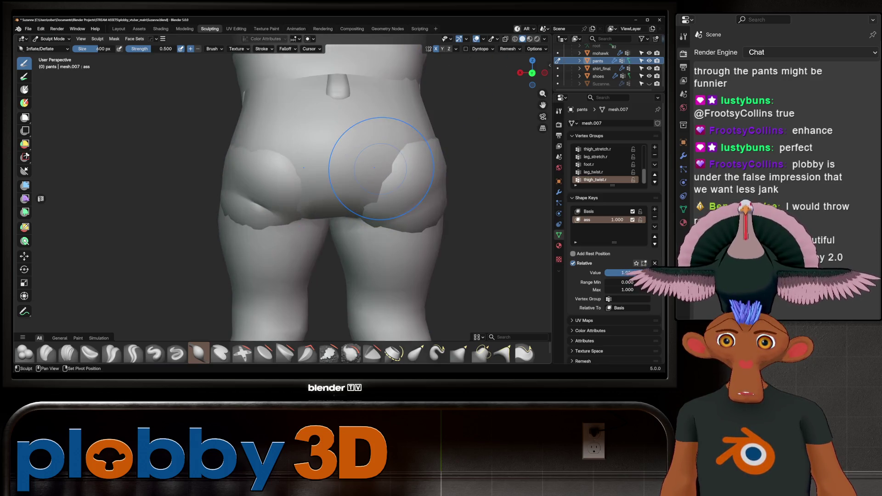
left_click_drag(375, 167, 257, 207)
middle_click_drag(257, 207, 322, 198)
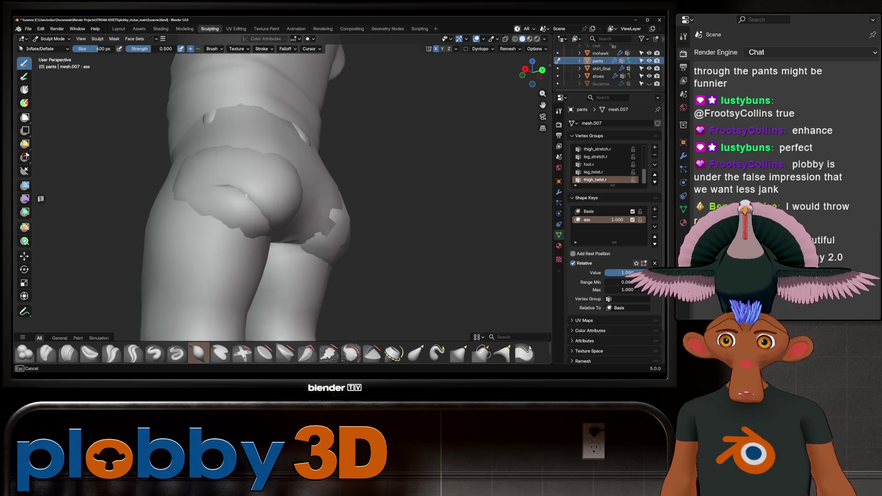
- Inflate the viewer-right buttock, then show the figure in Material Preview shading
mouse_move(267, 186)
middle_mouse_down()
mouse_move(270, 219)
mouse_move(285, 211)
middle_mouse_up()
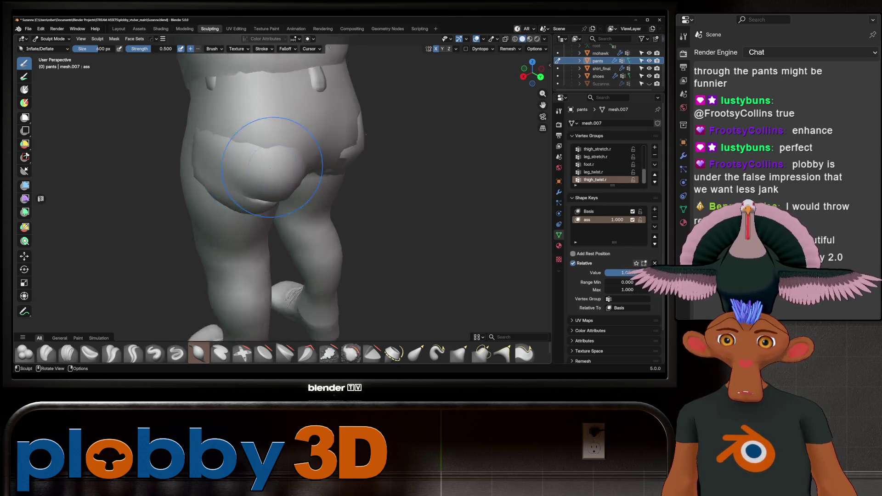
scroll(285, 211, "down", 3)
left_click_drag(276, 184, 322, 151)
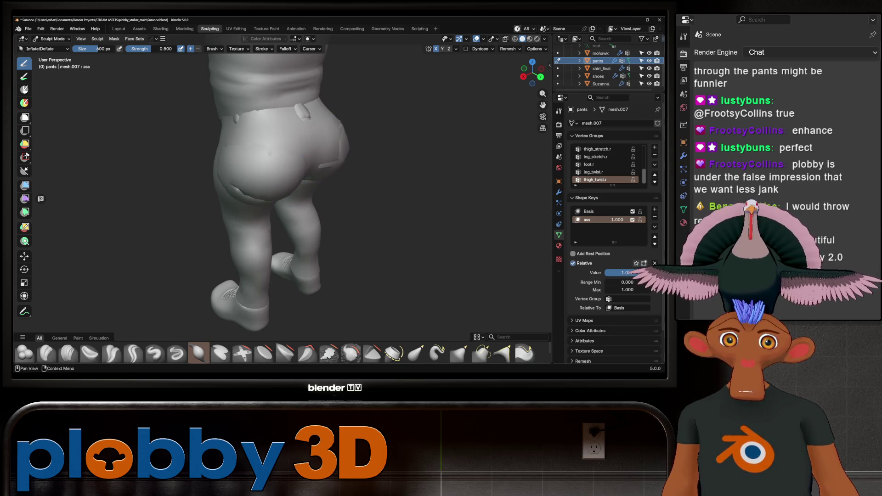
left_click(597, 84)
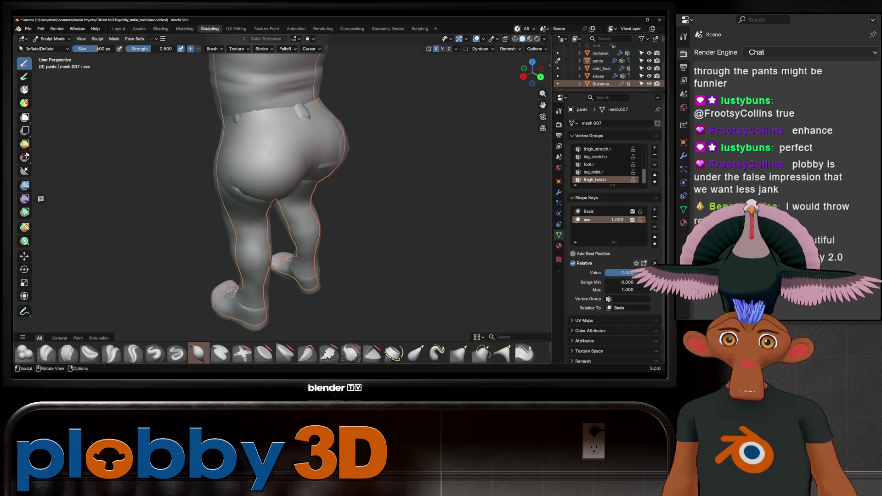
left_click(530, 38)
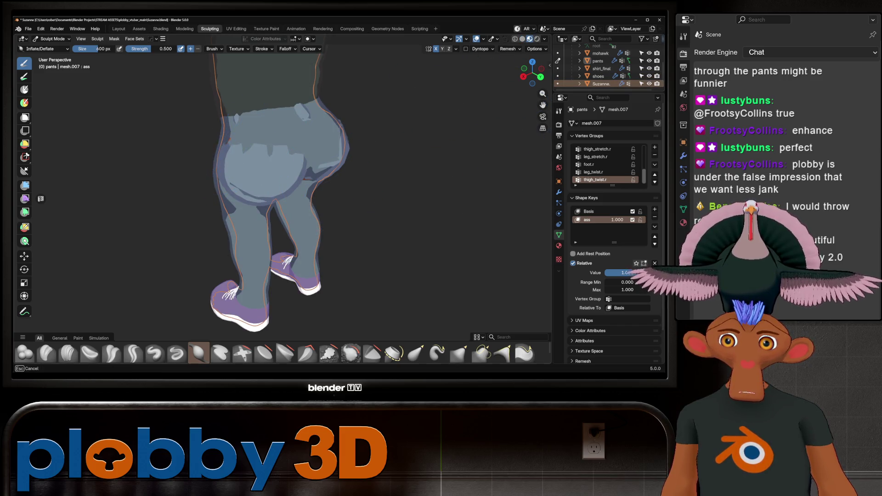
mouse_move(223, 159)
middle_mouse_down()
mouse_move(193, 159)
mouse_move(198, 216)
mouse_move(363, 209)
middle_mouse_up()
mouse_move(318, 191)
middle_mouse_down()
mouse_move(411, 197)
mouse_move(46, 168)
middle_mouse_up()
mouse_move(316, 124)
middle_mouse_down()
mouse_move(374, 147)
mouse_move(317, 165)
mouse_move(322, 174)
mouse_move(250, 207)
mouse_move(192, 209)
middle_mouse_up()
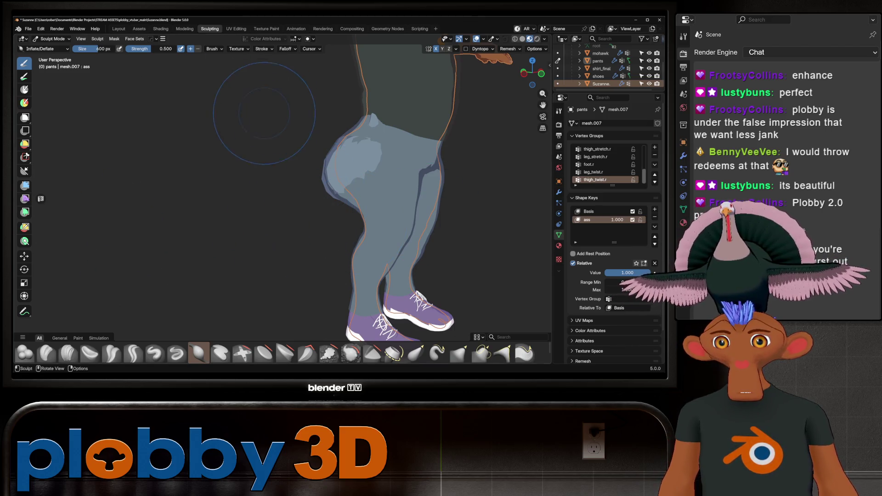
middle_click_drag(264, 113, 230, 117)
mouse_move(624, 272)
left_mouse_down()
mouse_move(607, 272)
mouse_move(625, 273)
left_mouse_up()
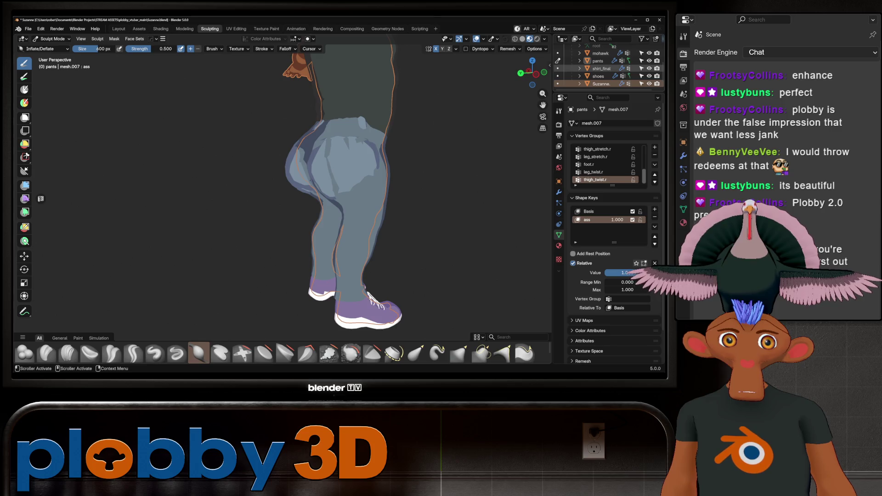
left_click(598, 76)
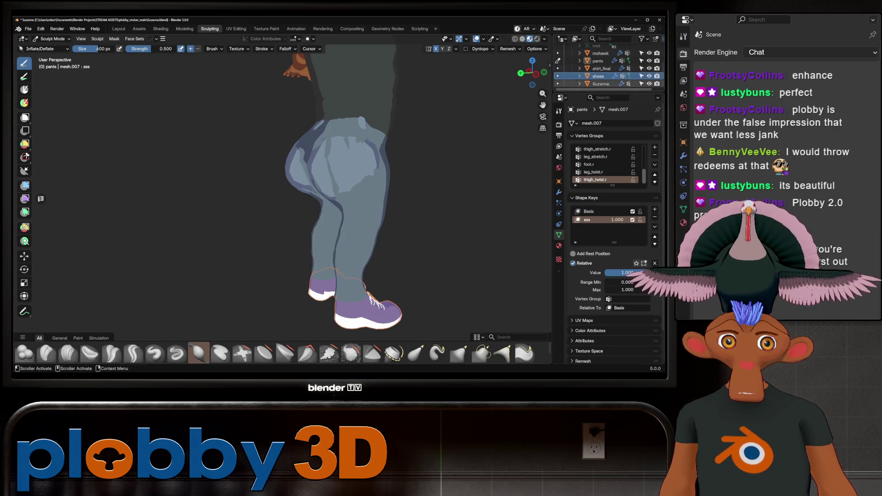
mouse_move(540, 189)
middle_mouse_down()
mouse_move(334, 197)
mouse_move(295, 187)
mouse_move(322, 193)
middle_mouse_up()
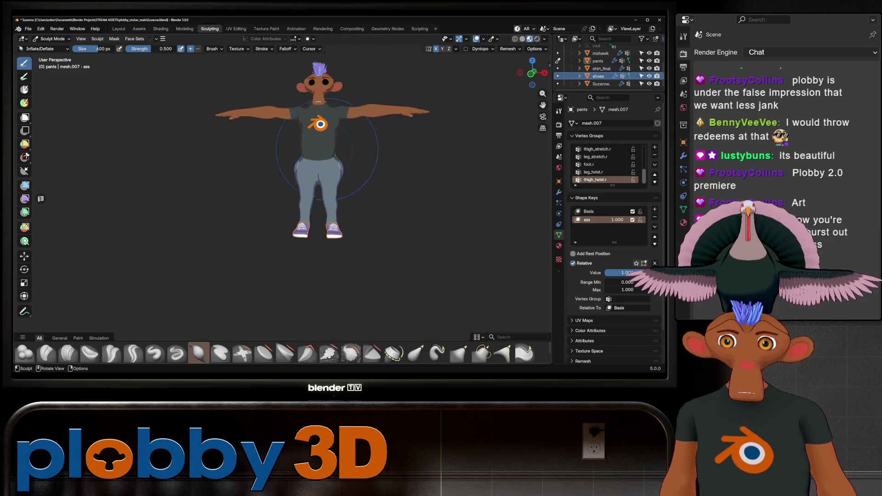
mouse_move(327, 150)
middle_mouse_down()
mouse_move(437, 174)
mouse_move(403, 187)
middle_mouse_up()
scroll(290, 173, "up", 3)
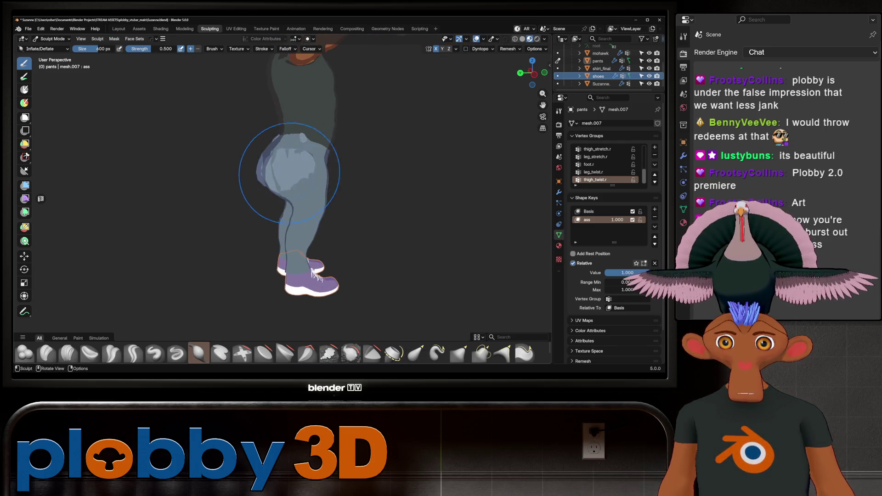
scroll(290, 173, "up", 4)
mouse_move(294, 175)
middle_mouse_down()
mouse_move(322, 183)
mouse_move(516, 187)
middle_mouse_up()
scroll(394, 197, "down", 5)
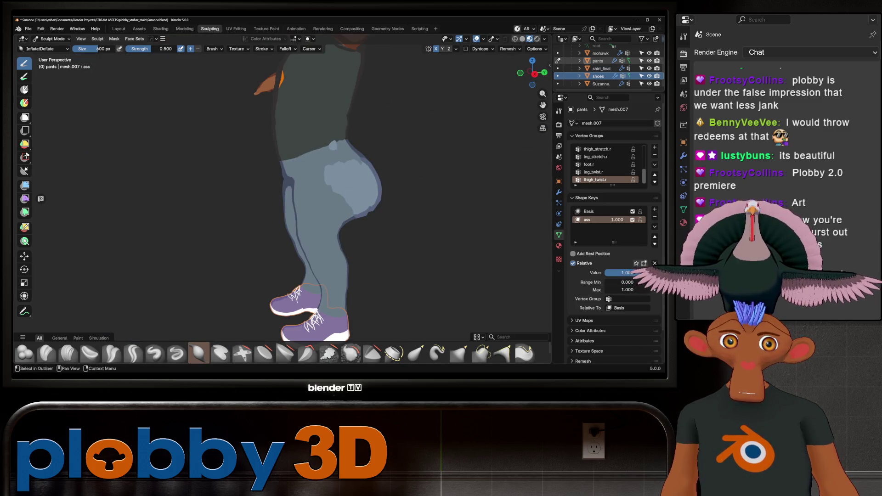
left_click(597, 60)
mouse_move(374, 157)
middle_mouse_down()
mouse_move(273, 146)
mouse_move(289, 154)
middle_mouse_up()
scroll(289, 154, "up", 3)
scroll(289, 154, "down", 1)
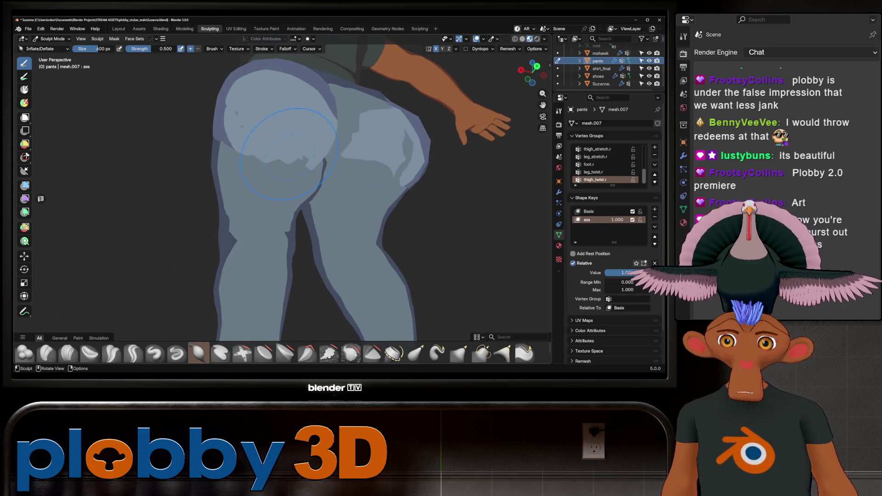
scroll(276, 164, "down", 4)
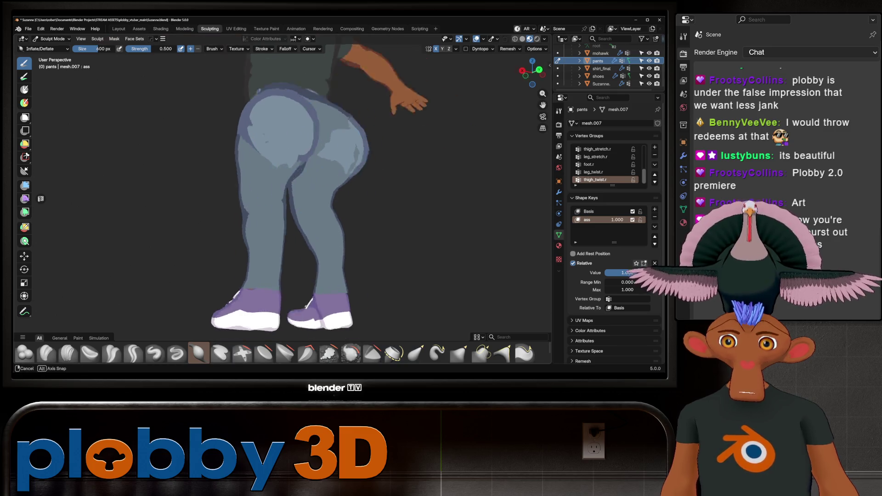
middle_click_drag(276, 164, 269, 184)
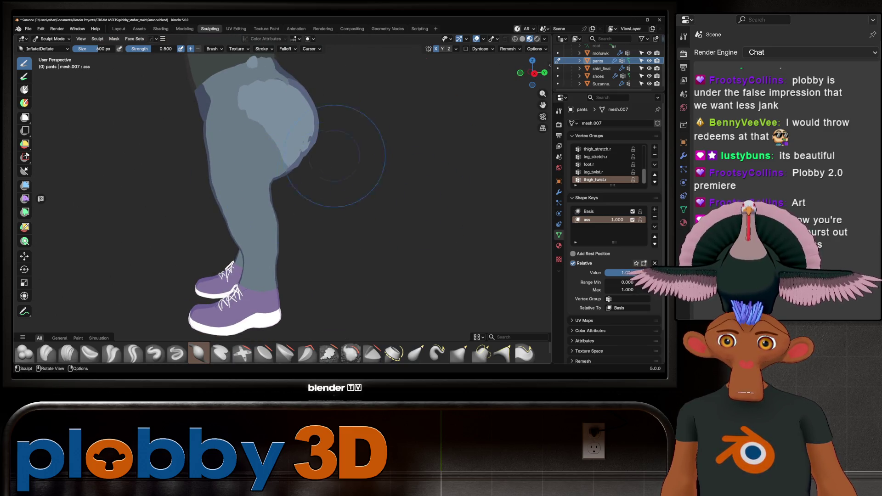
mouse_move(336, 156)
middle_mouse_down()
mouse_move(276, 158)
mouse_move(324, 147)
mouse_move(308, 154)
mouse_move(335, 152)
mouse_move(389, 179)
middle_mouse_up()
scroll(322, 157, "down", 3)
scroll(324, 148, "down", 2)
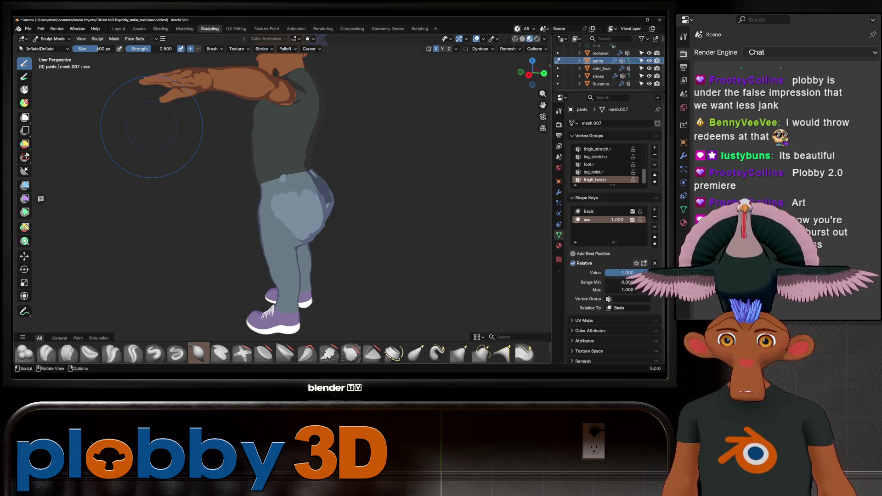
- Inflate the pants' hips for fuller, higher buttocks, check them from the side, and pick the Grab brush
middle_click_drag(275, 315, 187, 207)
scroll(315, 217, "up", 3)
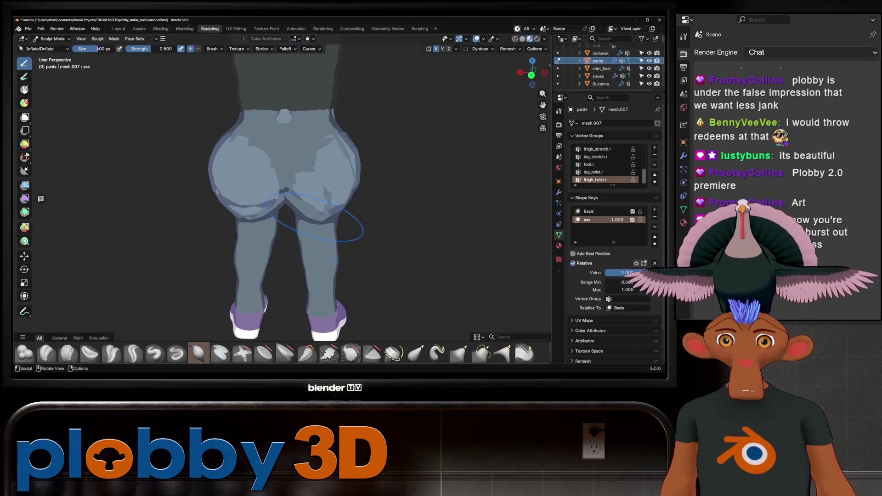
left_click_drag(314, 216, 328, 180)
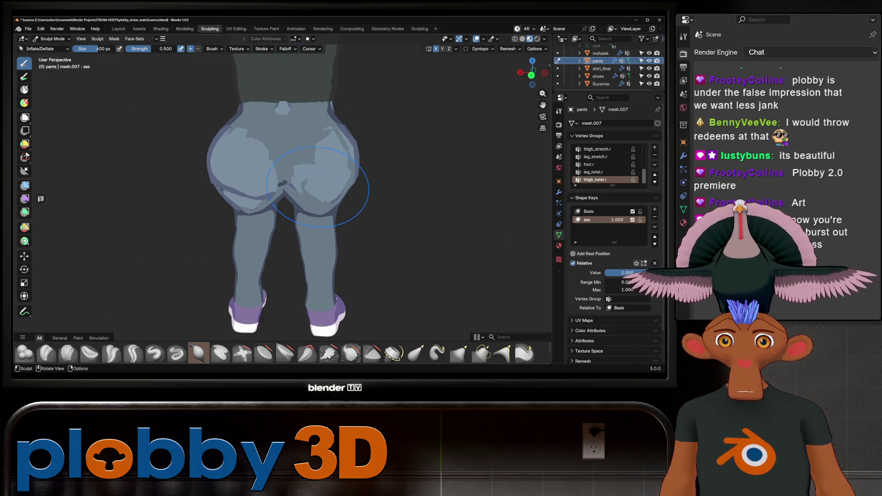
middle_click_drag(294, 198, 280, 183)
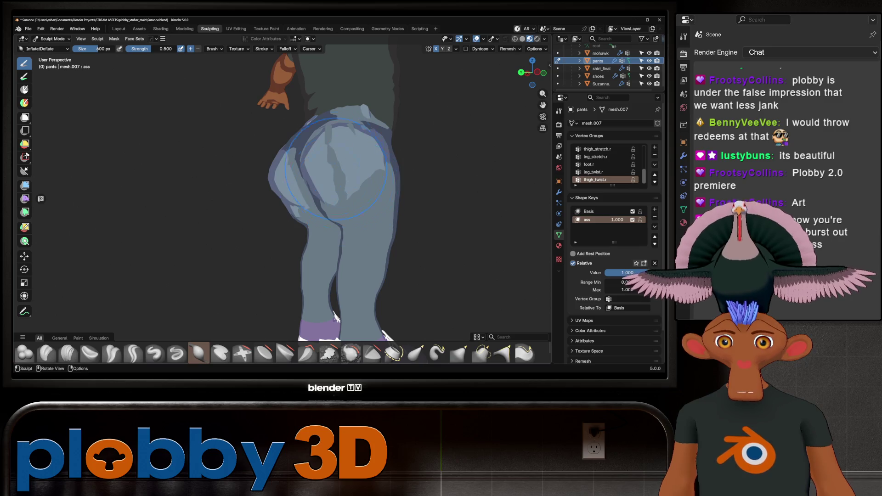
scroll(336, 168, "up", 2)
mouse_move(341, 180)
middle_mouse_down("shift")
mouse_move(356, 145)
mouse_move(287, 167)
middle_mouse_up("shift")
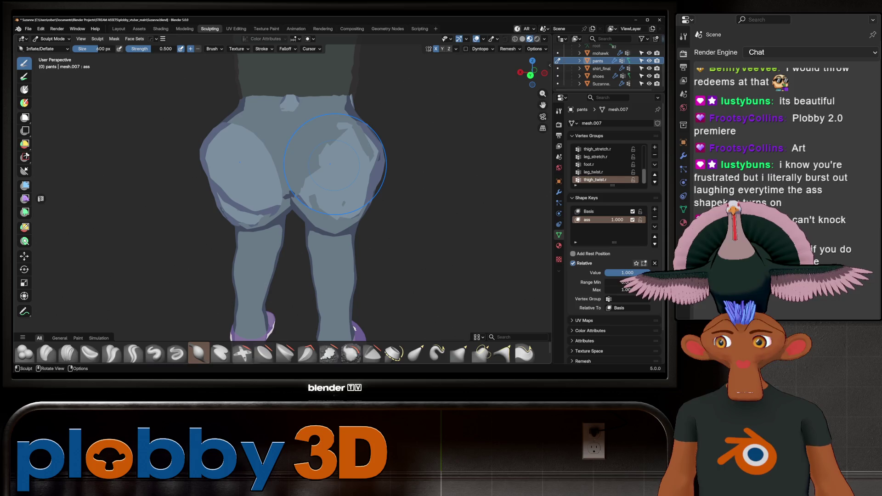
mouse_move(305, 171)
middle_mouse_down()
mouse_move(331, 193)
mouse_move(305, 207)
mouse_move(295, 197)
mouse_move(305, 186)
mouse_move(345, 198)
mouse_move(298, 174)
mouse_move(355, 167)
mouse_move(338, 176)
middle_mouse_up()
key("g")
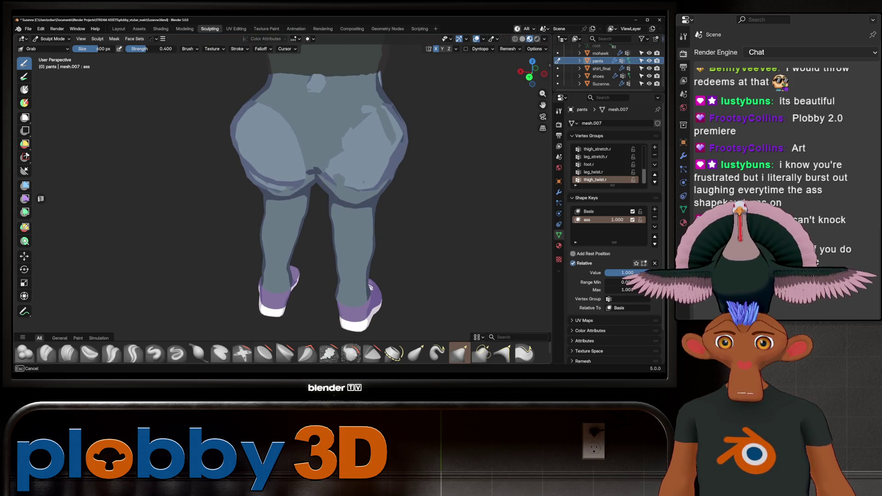
scroll(345, 177, "up", 5)
- Push two selected buttock vertices slightly inward with Shrink/Fatten
key("Tab")
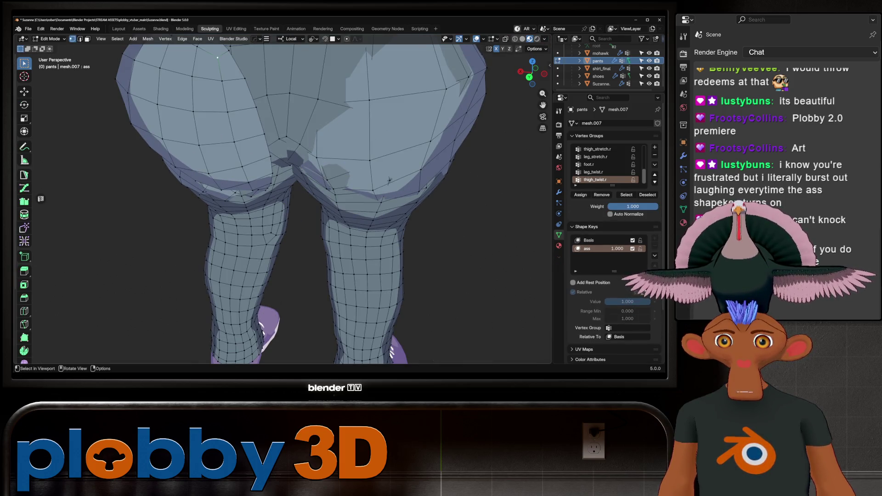
key("alt+s")
left_click(389, 180)
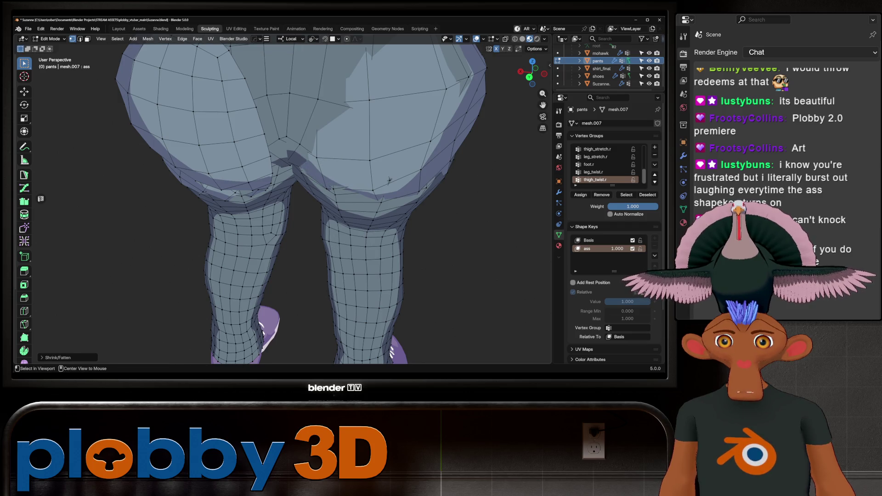
key("alt+s")
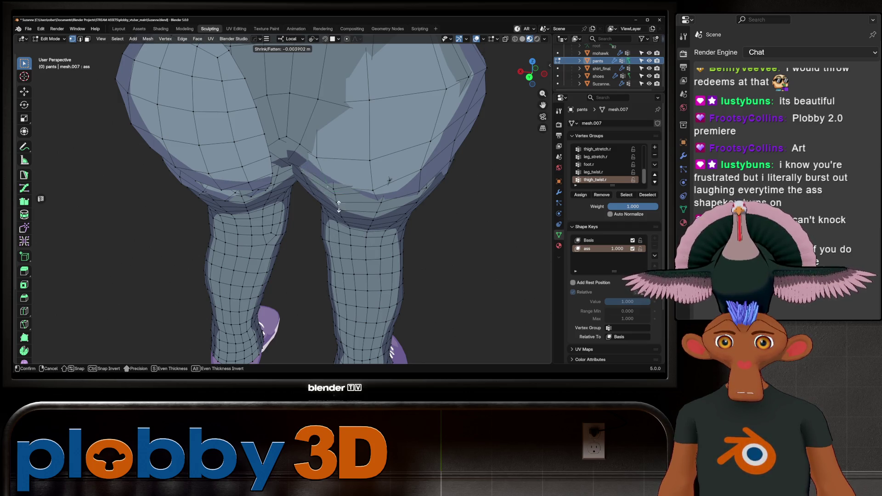
left_click(390, 181)
middle_click_drag(390, 180, 385, 186)
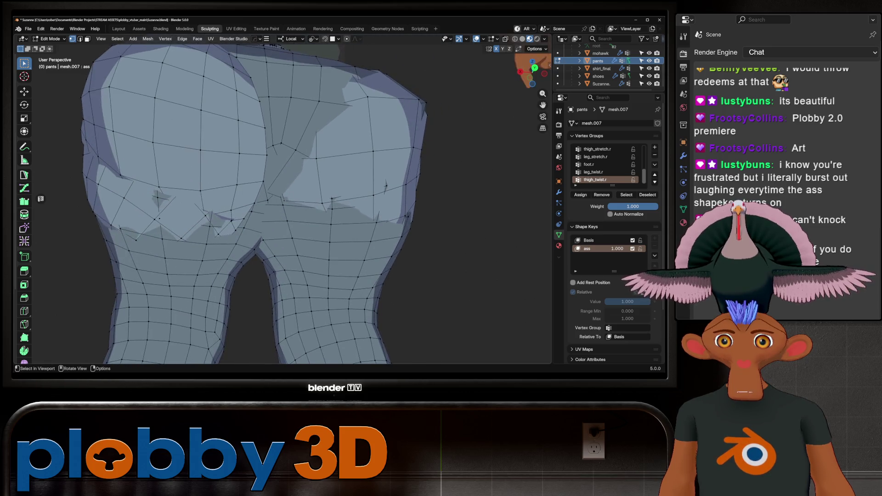
- Confirm the hip fattening of about -0.0039 m, turn X-ray off, and return to Sculpt Mode
key("alt+z")
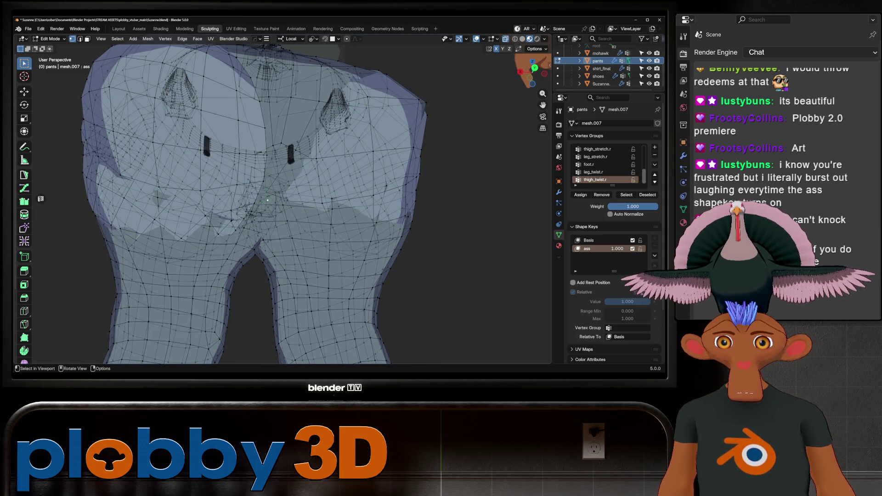
left_click(276, 205)
key("alt+z")
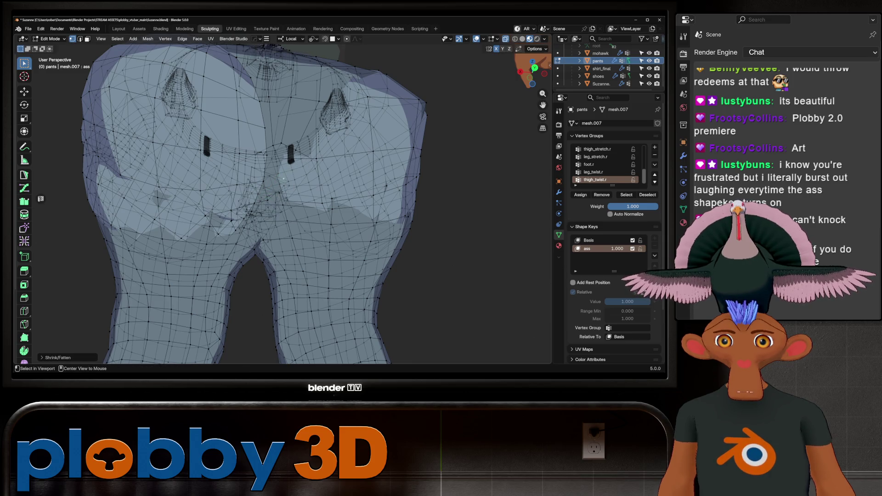
mouse_move(276, 205)
middle_mouse_down()
mouse_move(239, 202)
mouse_move(256, 187)
mouse_move(178, 181)
mouse_move(232, 227)
middle_mouse_up()
scroll(276, 205, "down", 3)
key("ctrl+Tab")
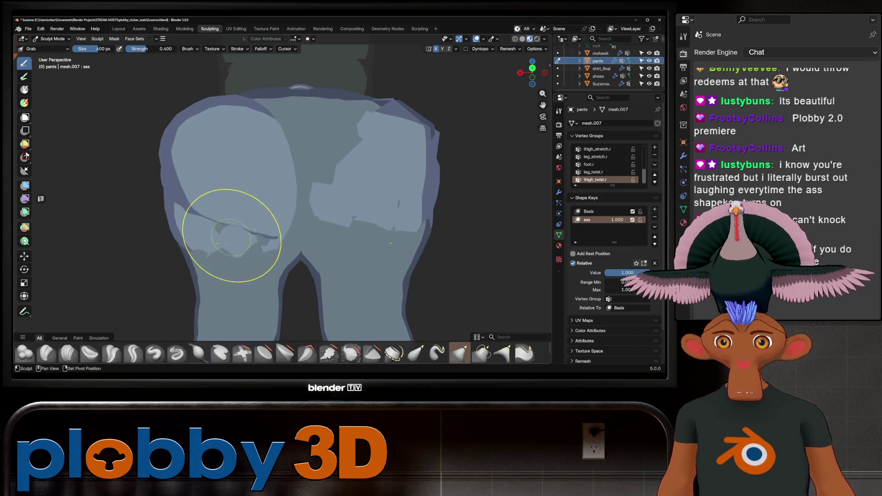
- Push the dark fold on the left buttock and smooth out its crease
left_click_drag(236, 233, 231, 266)
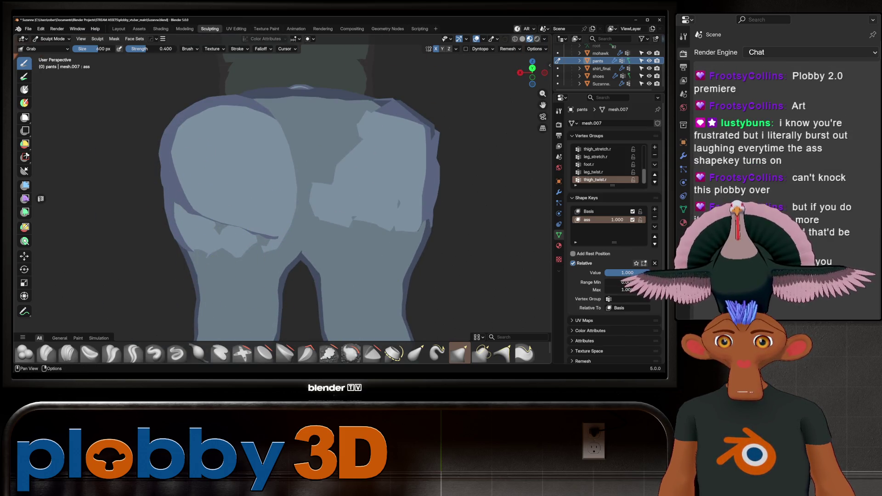
left_click(351, 353)
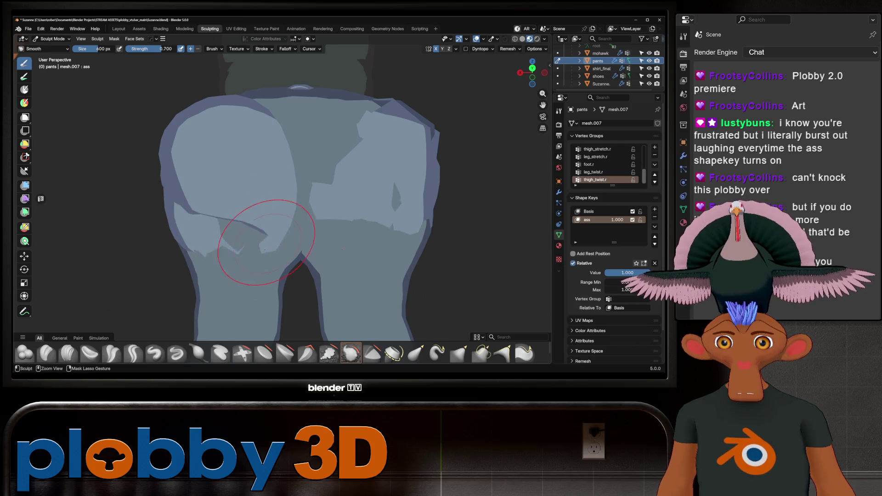
mouse_move(264, 250)
left_mouse_down()
mouse_move(229, 209)
mouse_move(235, 220)
left_mouse_up()
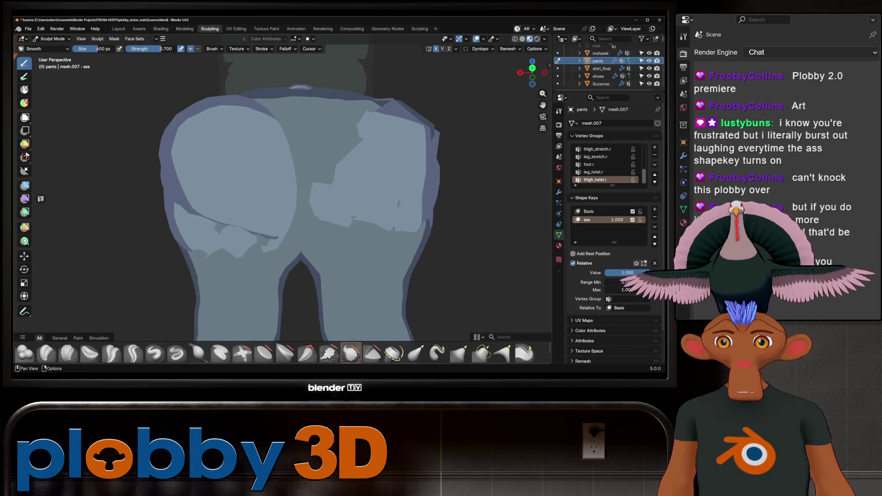
- Build up the pants' seat with the Draw brush, checking it from front and side, then return to Grab
left_click(154, 353)
middle_click_drag(173, 225, 193, 216)
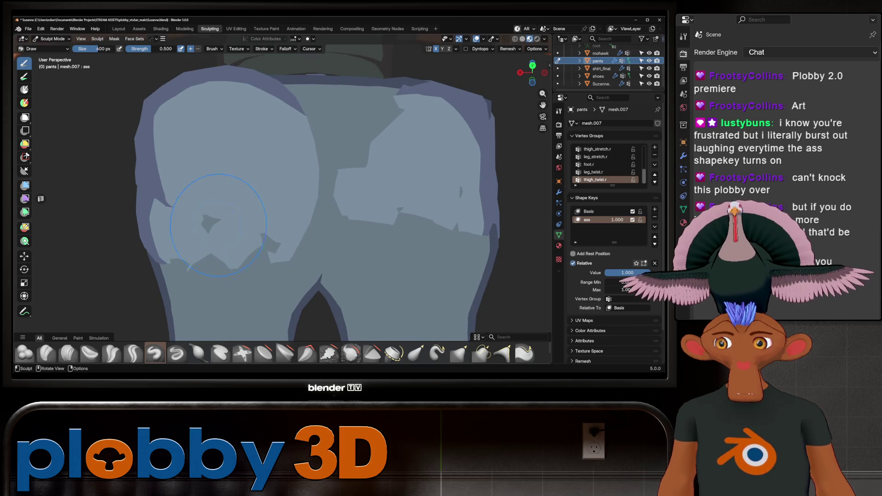
scroll(218, 226, "up", 2)
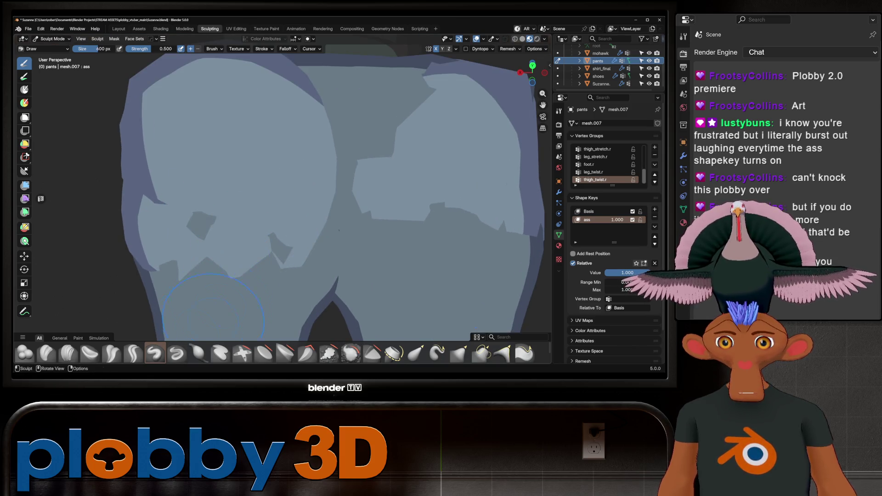
middle_click_drag(340, 221, 346, 223)
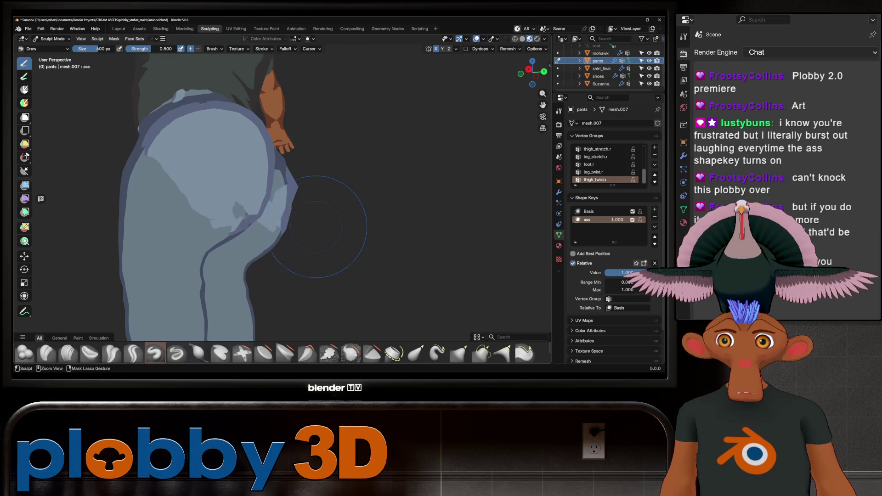
scroll(316, 227, "down", 5)
mouse_move(316, 227)
middle_mouse_down()
mouse_move(325, 197)
mouse_move(360, 217)
mouse_move(297, 238)
middle_mouse_up()
scroll(296, 238, "up", 3)
key("g")
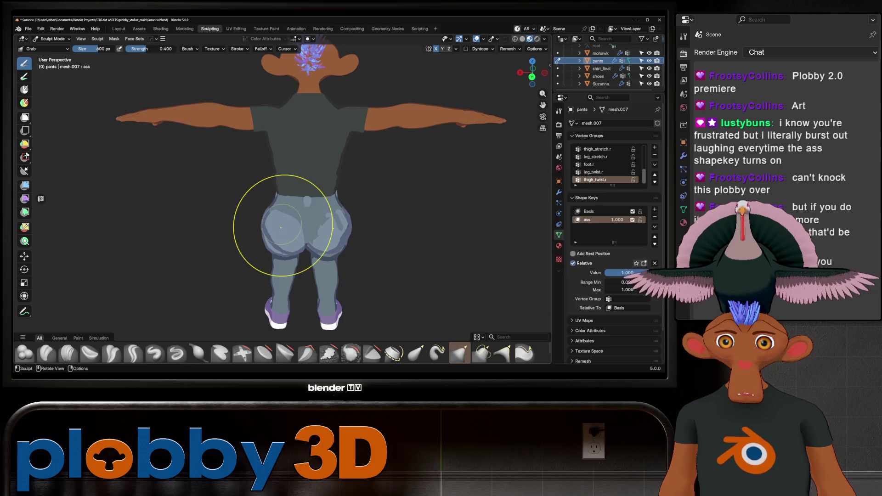
- Save the file as Suzanne.blend
mouse_move(280, 227)
middle_mouse_down()
mouse_move(328, 222)
mouse_move(354, 206)
mouse_move(303, 229)
mouse_move(296, 251)
middle_mouse_up()
key("ctrl+s")
scroll(286, 206, "down", 1)
scroll(315, 216, "down", 3)
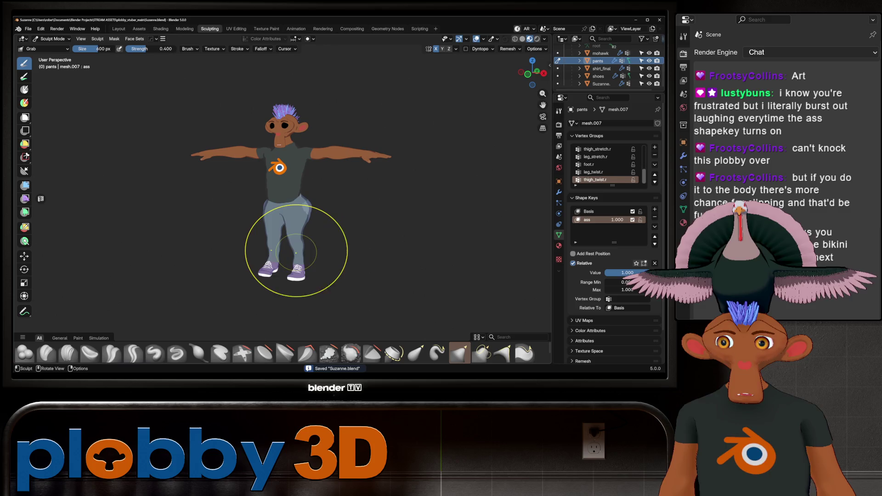
- Mute and unmute the pants' ass shape key to compare the hips
scroll(246, 187, "up", 4)
scroll(305, 147, "down", 4)
scroll(315, 187, "up", 1)
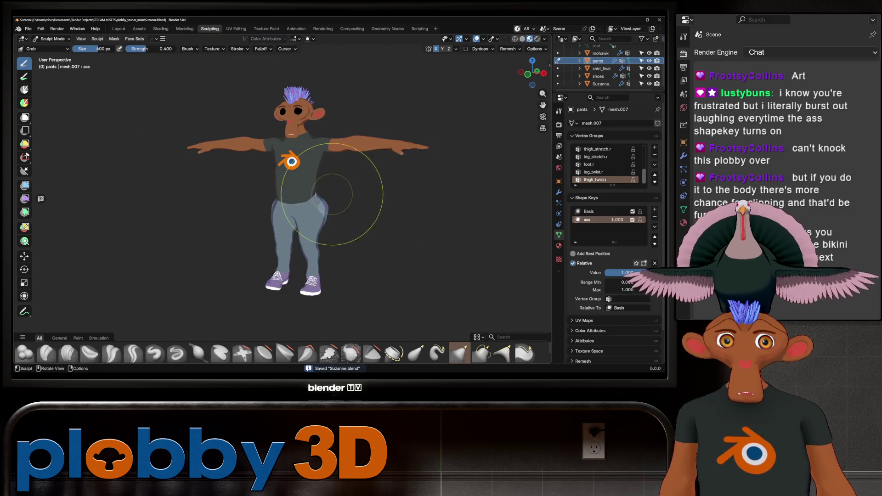
scroll(332, 194, "up", 4)
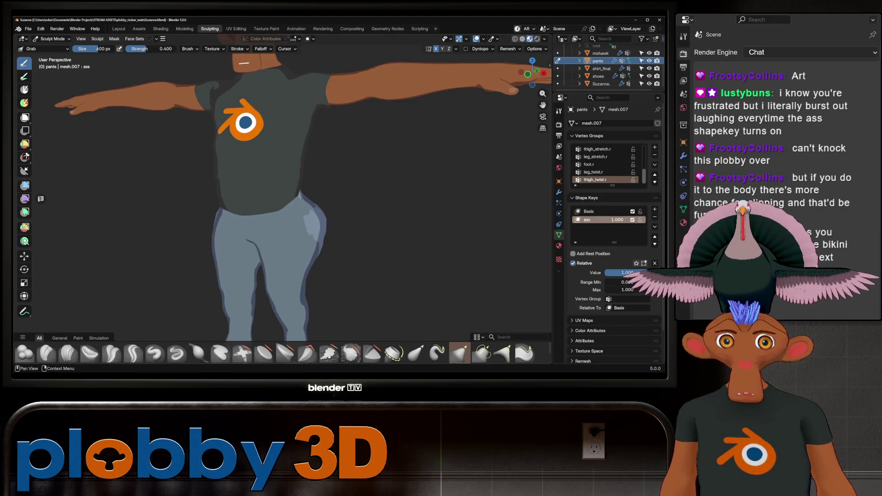
left_click(632, 220)
left_click(632, 220)
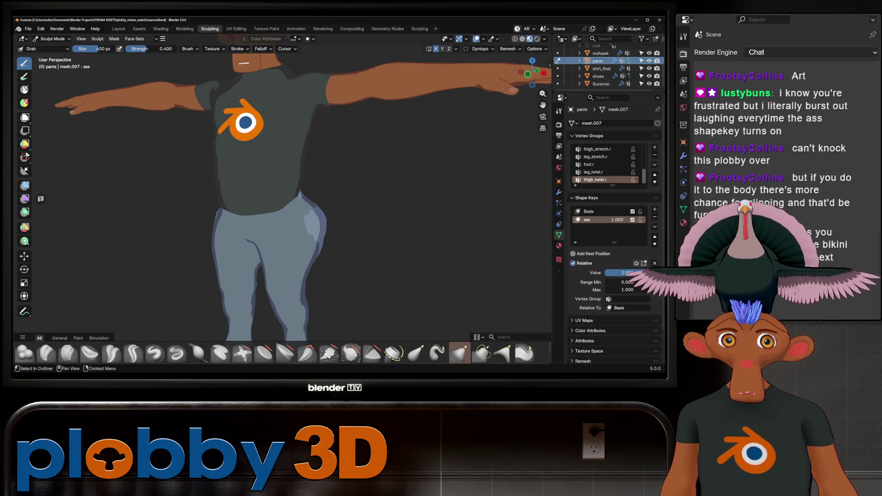
- Select Suzanne, compare its ass key at 0 and 1, and switch to Object Mode
left_click(599, 84)
mouse_move(628, 273)
left_mouse_down()
mouse_move(611, 273)
mouse_move(643, 273)
left_mouse_up()
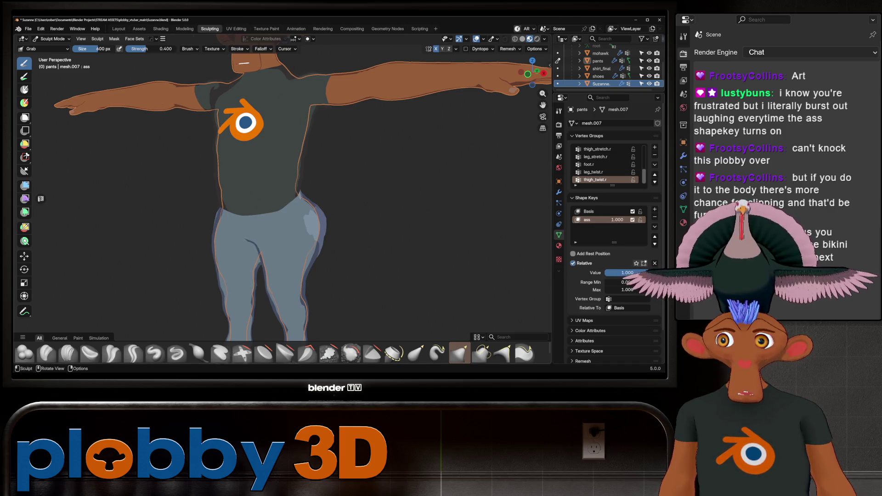
left_click(52, 39)
left_click(51, 48)
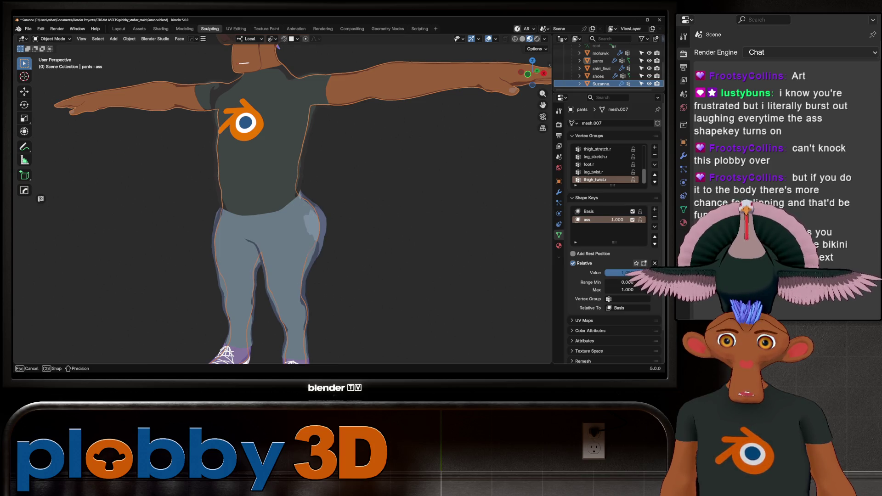
- Select the pants, lower their ass shape key to 0.000, and view the whole character
left_click(598, 76)
left_click(601, 84)
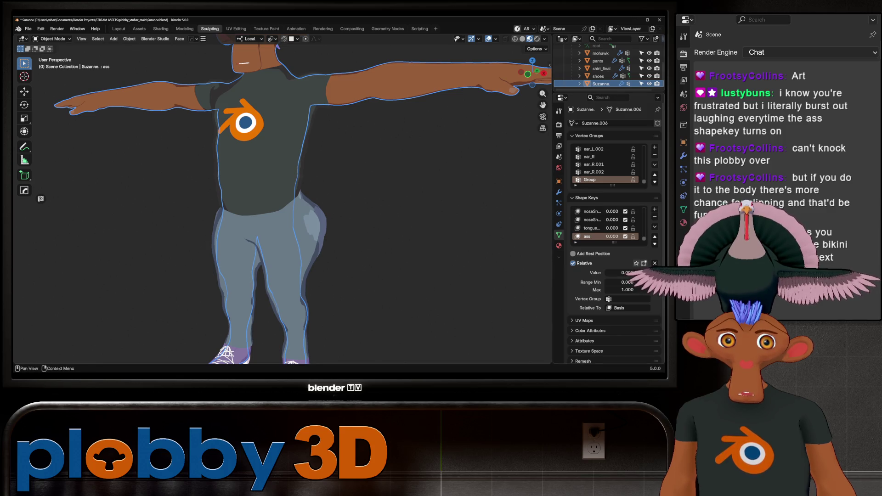
left_click(598, 61)
left_click_drag(639, 272, 606, 272)
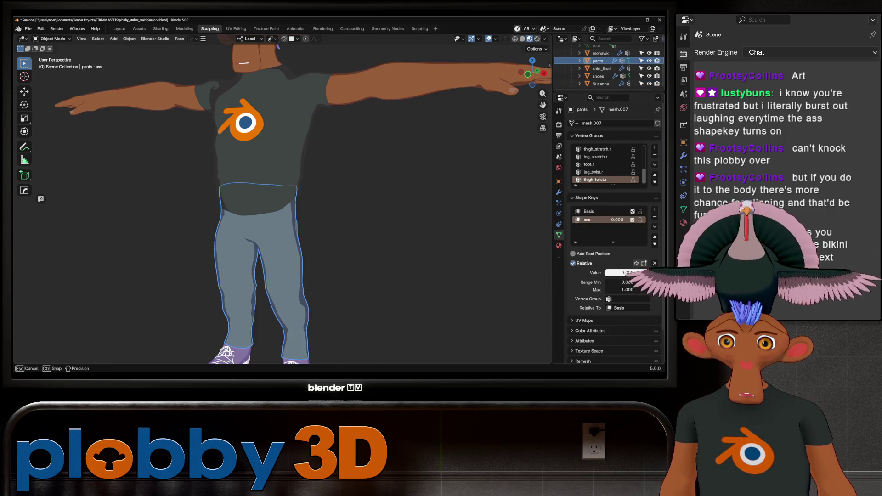
key("alt+a")
scroll(282, 202, "down", 4)
middle_click_drag(283, 202, 437, 210)
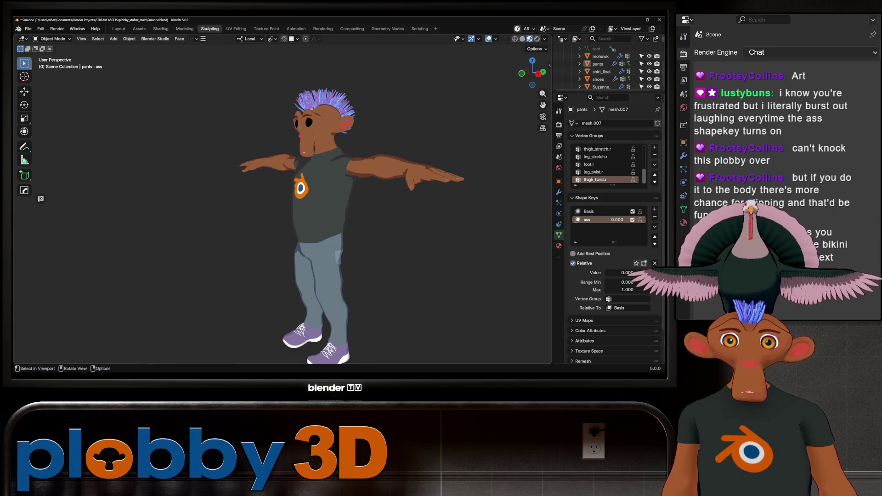
scroll(602, 69, "down", 1)
- Add a Basis and a new shape key named 'booba' to shirt_final
left_click(601, 68)
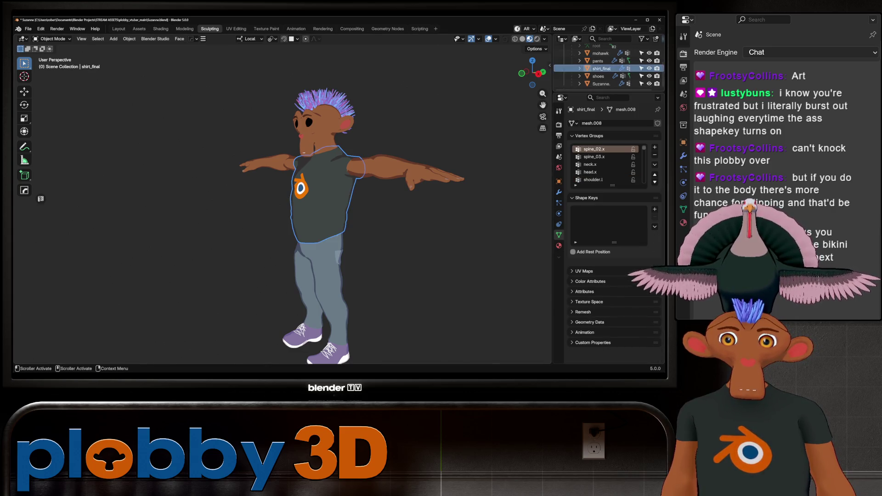
left_click(655, 209)
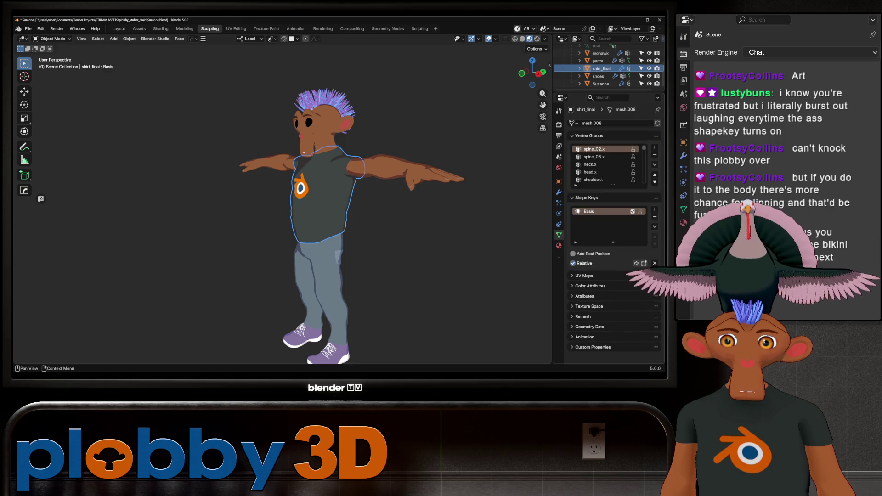
double_click(589, 212)
key("BackSpace")
key("Return")
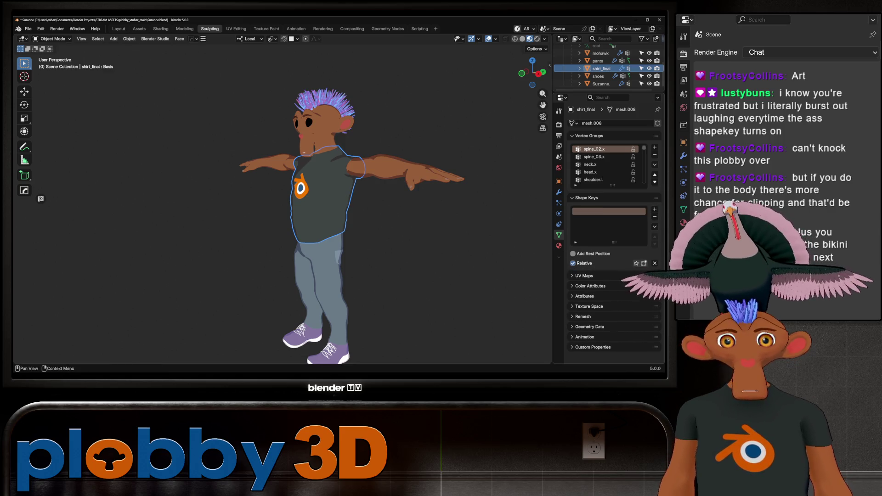
left_click(655, 209)
double_click(597, 220)
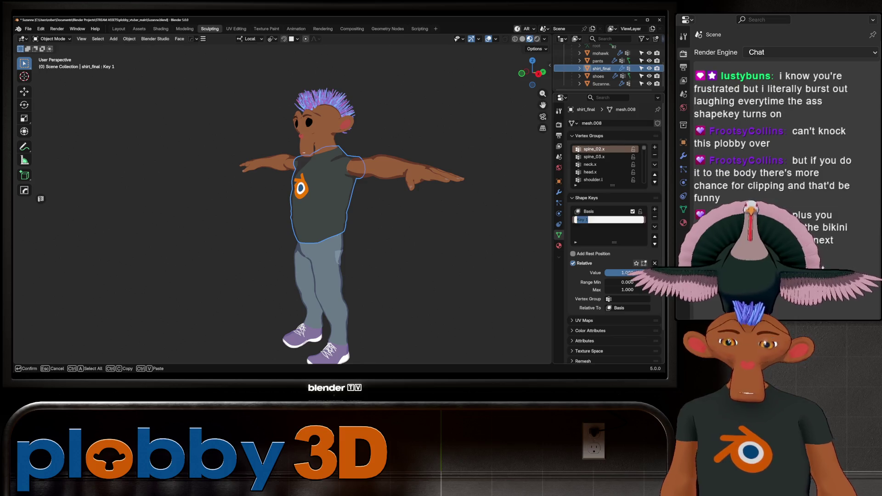
type("booba")
key("Return")
- Frame the front of the shirt and switch it into Sculpt Mode
right_click(586, 190)
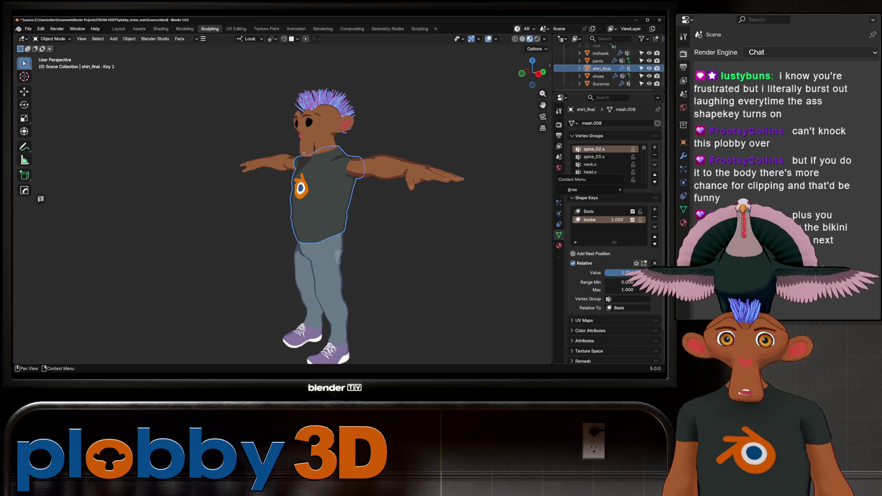
key("alt+a")
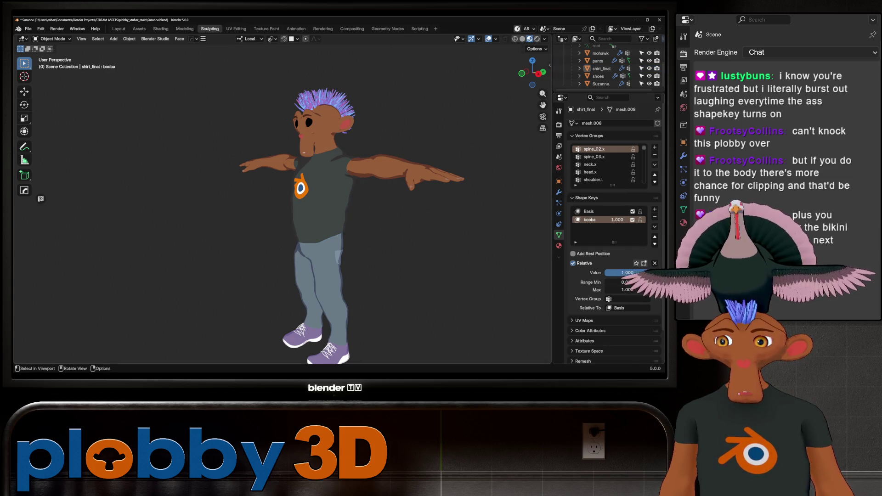
middle_click_drag(283, 202, 303, 203)
scroll(282, 202, "up", 6)
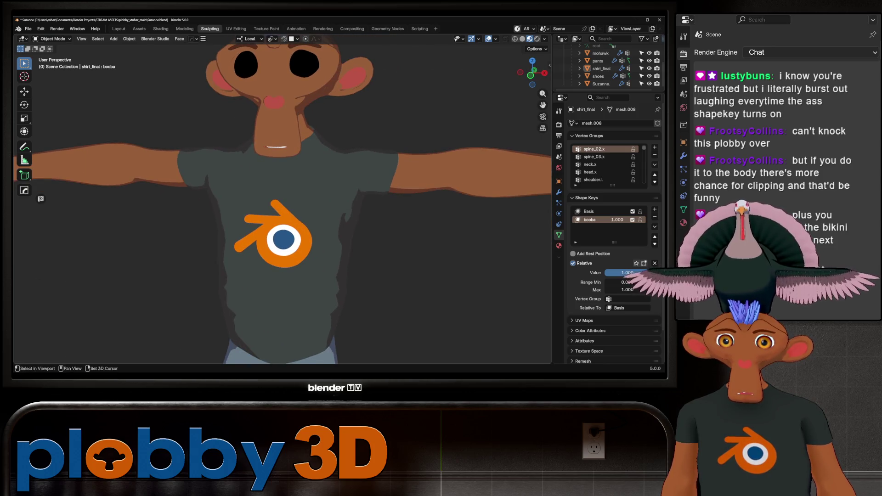
key("ctrl+Tab")
left_click(348, 289)
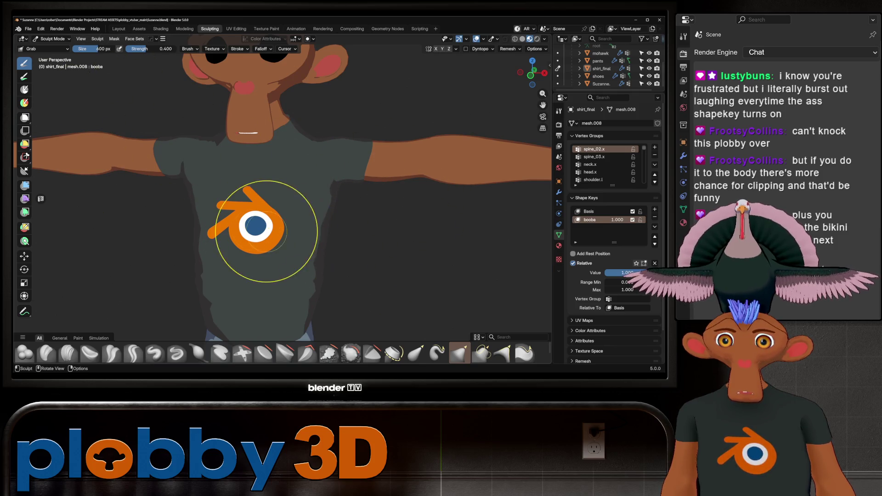
- Switch the sculpt brush to Inflate/Deflate and enable Y-axis mirroring while viewing the shirt
middle_click_drag(250, 274, 313, 262)
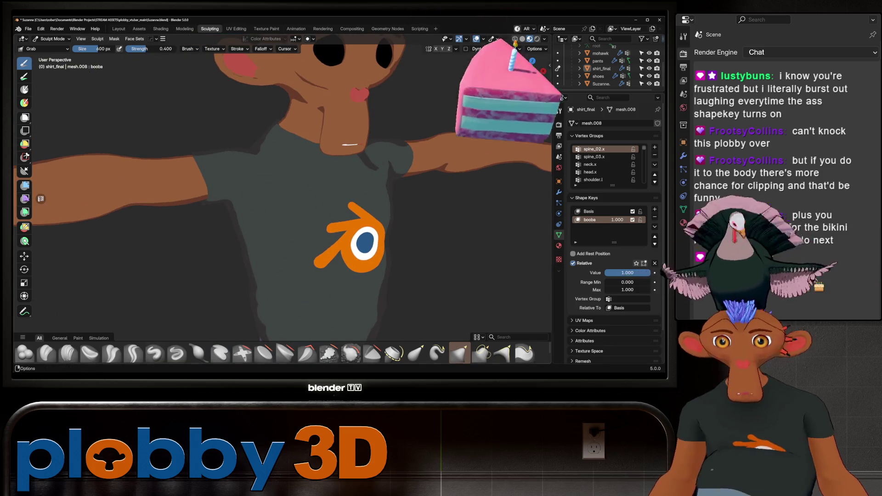
left_click(198, 354)
mouse_move(216, 281)
middle_mouse_down()
mouse_move(222, 255)
mouse_move(276, 266)
mouse_move(285, 227)
middle_mouse_up()
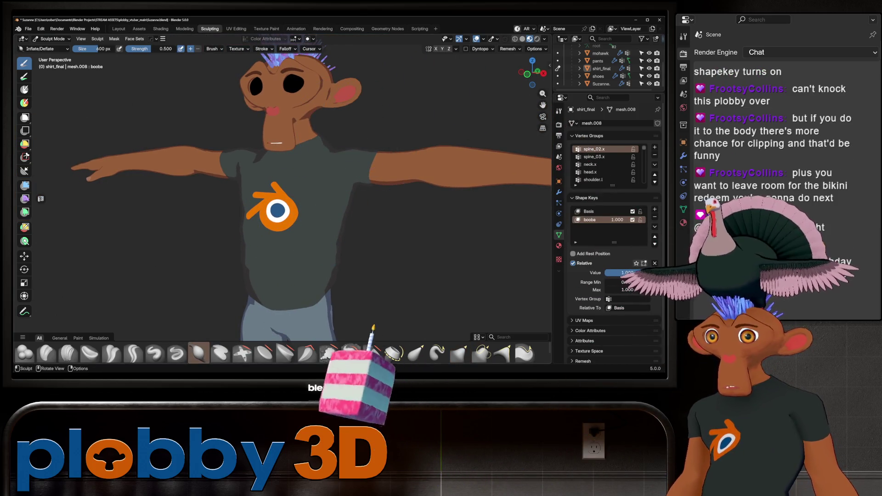
left_click(442, 49)
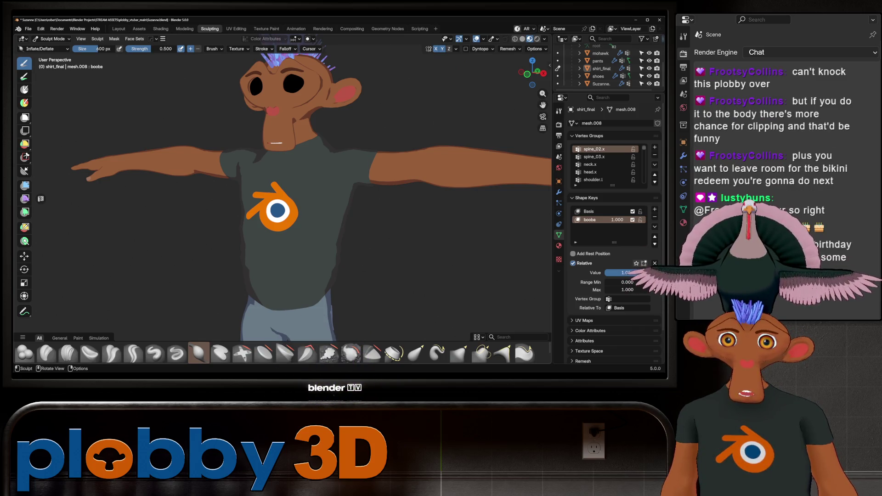
- Orbit and zoom to inspect the inflated chest from below and both sides
middle_click_drag(306, 189, 326, 186)
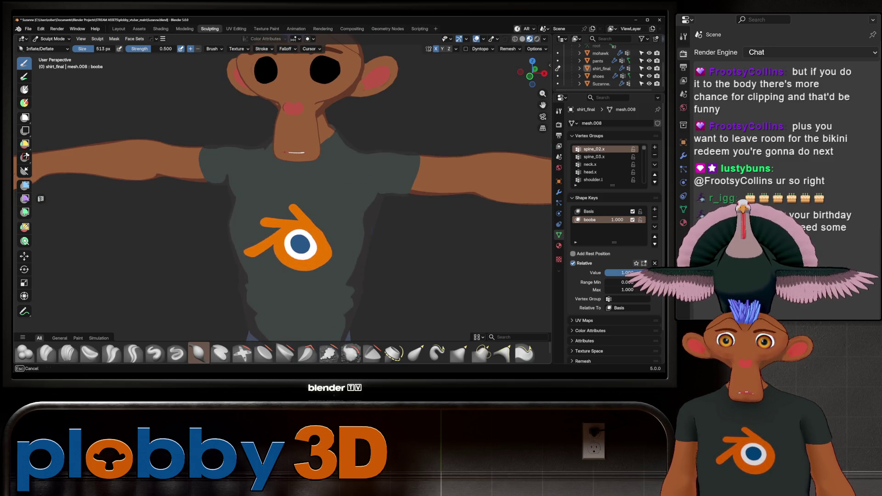
mouse_move(326, 186)
middle_mouse_down()
mouse_move(249, 183)
mouse_move(317, 189)
mouse_move(363, 257)
mouse_move(363, 216)
mouse_move(301, 244)
middle_mouse_up()
scroll(301, 243, "up", 4)
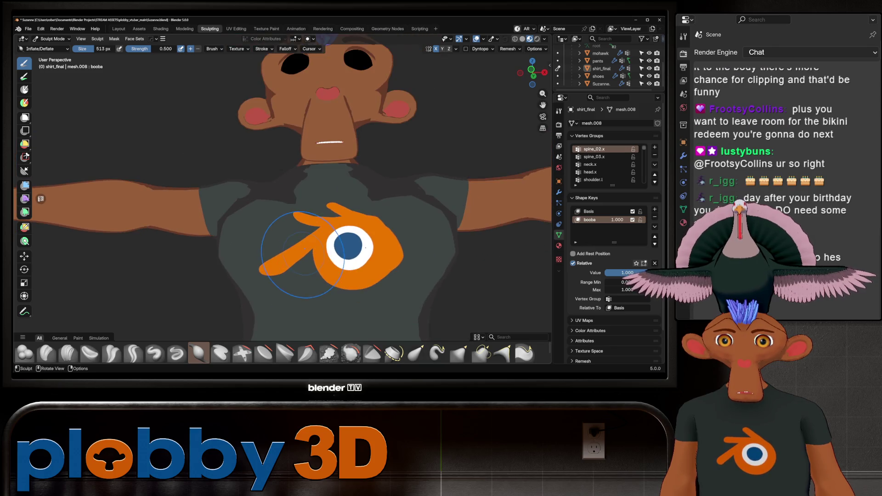
mouse_move(301, 243)
middle_mouse_down()
mouse_move(282, 232)
mouse_move(275, 275)
mouse_move(319, 285)
mouse_move(306, 257)
mouse_move(297, 294)
mouse_move(294, 239)
mouse_move(281, 230)
middle_mouse_up()
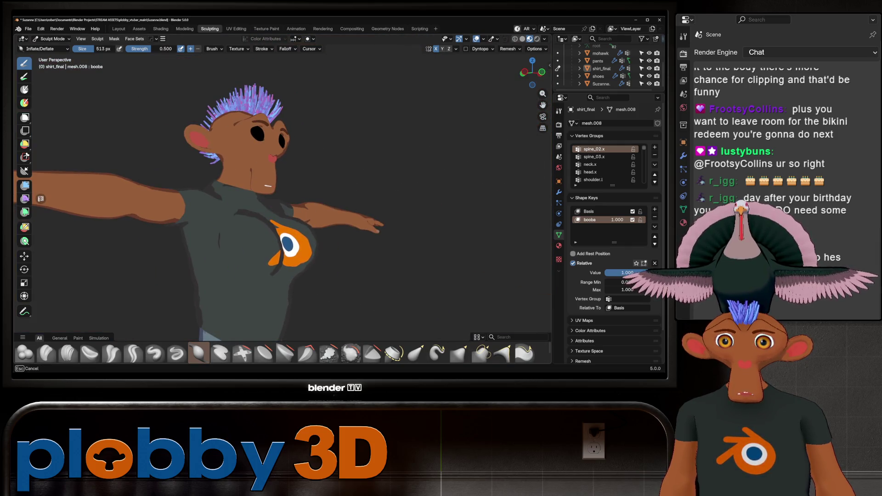
middle_click_drag(280, 230, 296, 197)
scroll(225, 261, "up", 5)
scroll(225, 261, "down", 8)
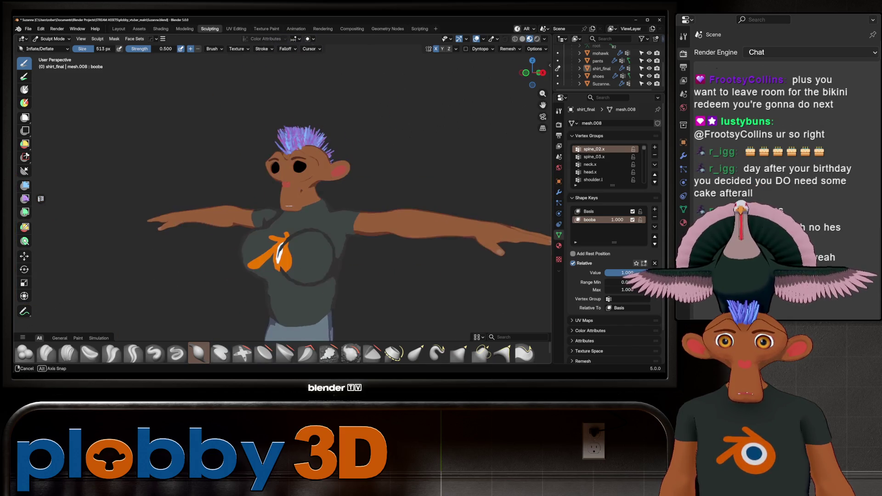
mouse_move(295, 256)
middle_mouse_down()
mouse_move(276, 251)
mouse_move(305, 271)
mouse_move(317, 267)
mouse_move(305, 256)
middle_mouse_up()
scroll(317, 257, "up", 5)
scroll(298, 221, "down", 5)
scroll(281, 178, "up", 3)
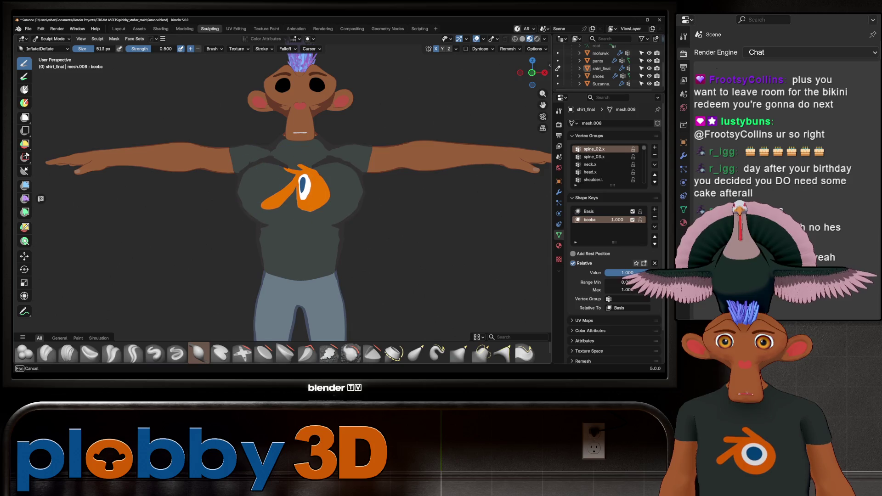
- Check the chest from above and the front, then open the mode menu to leave sculpting
middle_click_drag(315, 198, 297, 215)
scroll(298, 215, "down", 4)
scroll(296, 168, "up", 3)
mouse_move(296, 168)
middle_mouse_down()
mouse_move(264, 171)
mouse_move(222, 216)
middle_mouse_up()
scroll(222, 216, "down", 3)
scroll(274, 192, "up", 2)
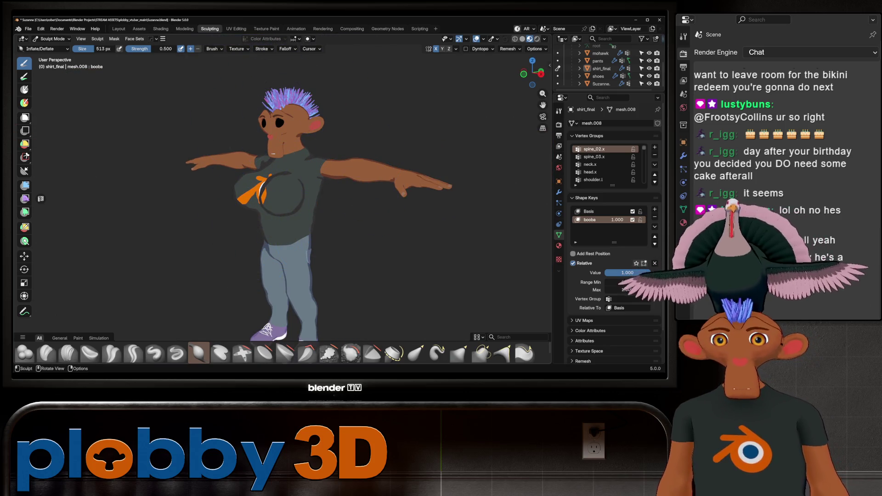
mouse_move(274, 192)
middle_mouse_down()
mouse_move(266, 130)
mouse_move(266, 150)
mouse_move(312, 190)
mouse_move(294, 180)
mouse_move(314, 180)
mouse_move(304, 193)
middle_mouse_up()
scroll(306, 186, "up", 3)
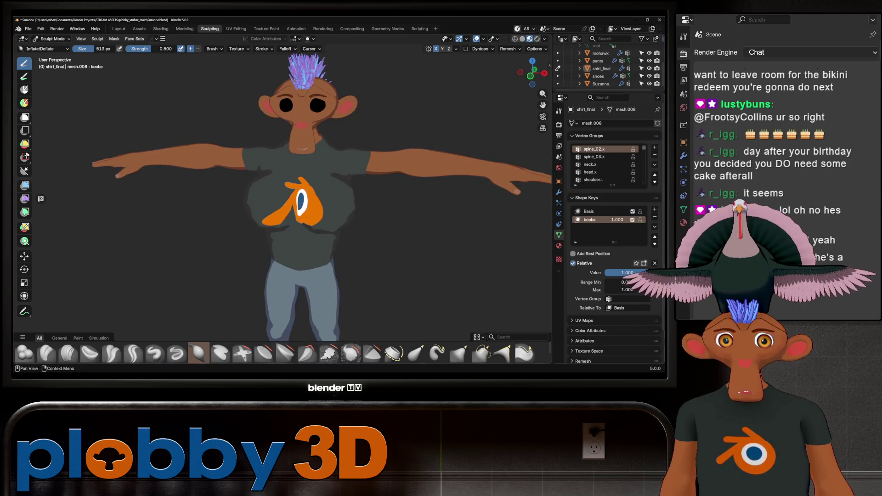
middle_click_drag(217, 266, 221, 277)
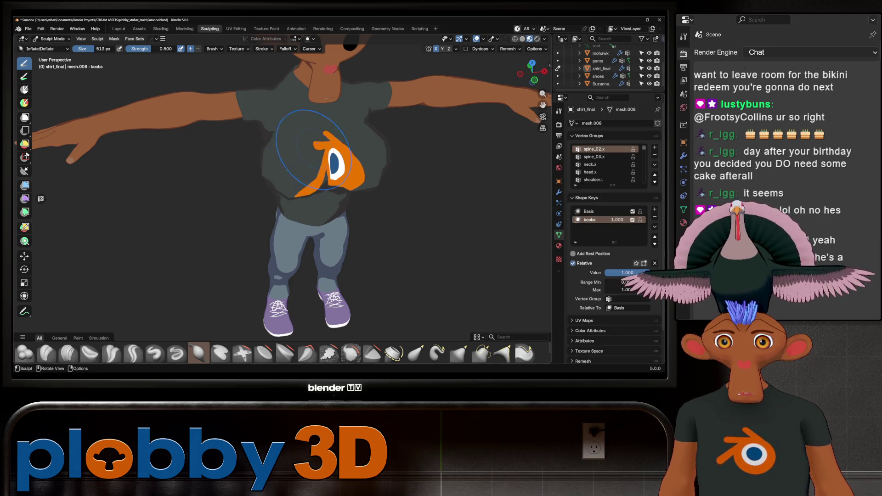
middle_click_drag(220, 277, 175, 275)
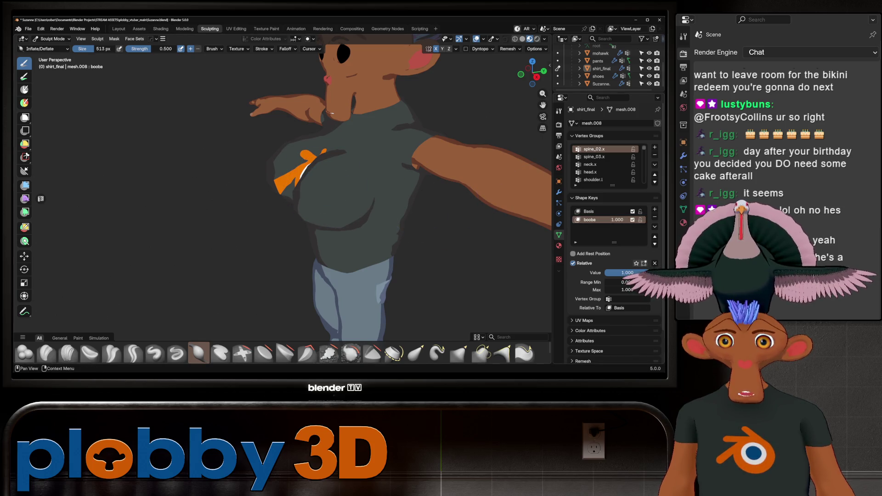
scroll(290, 183, "down", 3)
left_click(52, 39)
- Return the shirt to Object Mode, face the front view, and move to the Layout workspace
left_click(49, 48)
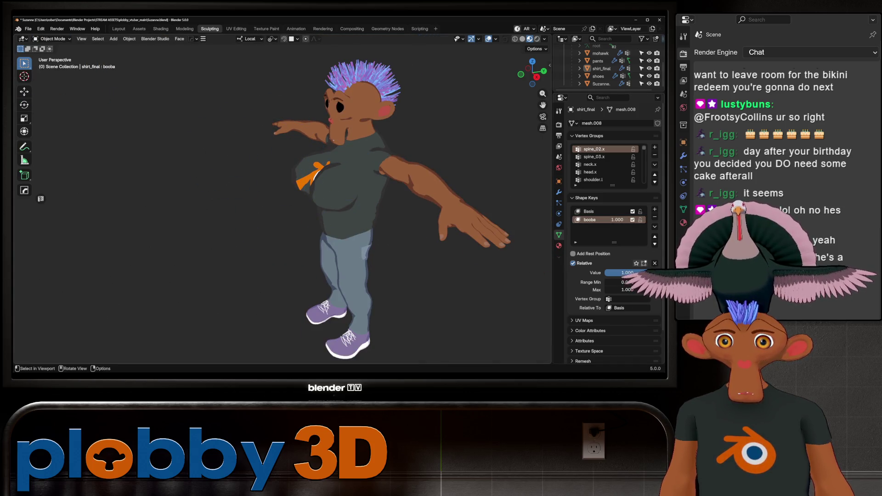
key("KP_1")
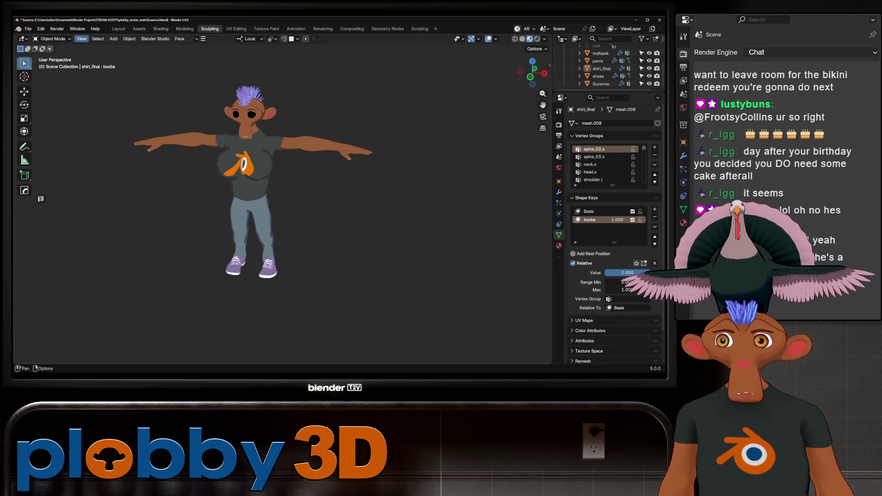
left_click(52, 39)
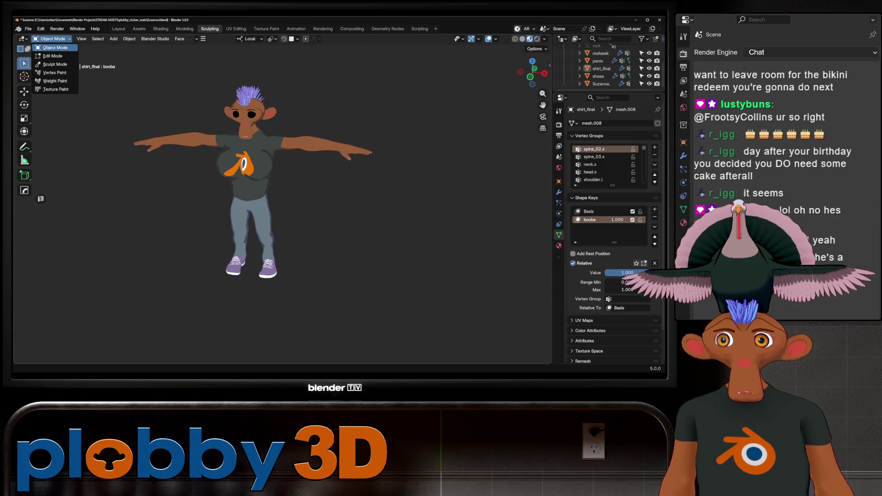
left_click(69, 65)
left_click(118, 29)
mouse_move(416, 74)
left_mouse_down()
mouse_move(404, 75)
mouse_move(423, 80)
mouse_move(404, 76)
mouse_move(420, 78)
mouse_move(413, 84)
left_mouse_up()
- Add a single-bone armature, delete it, and undo the deletion
key("shift+a")
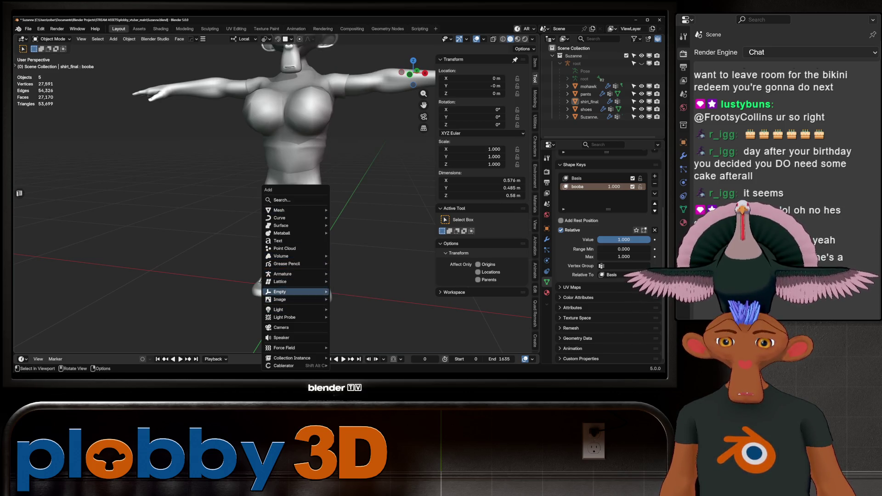
mouse_move(283, 274)
left_click(353, 274)
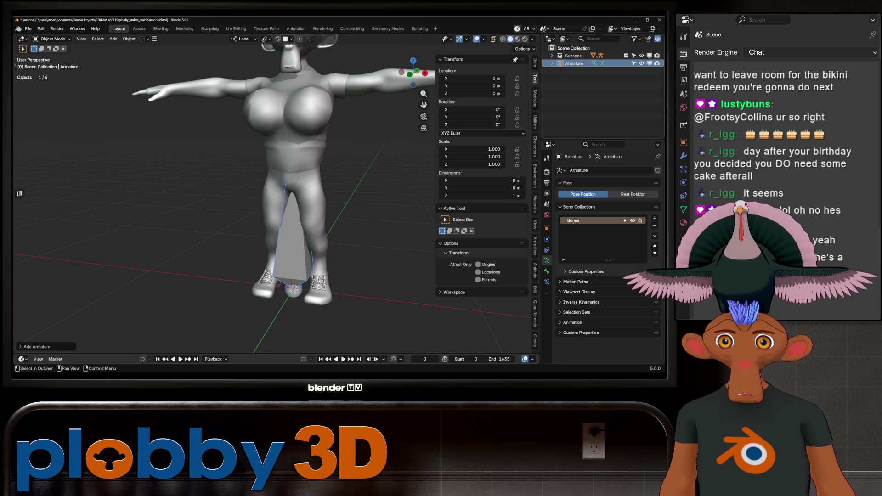
left_click(552, 63)
key("Delete")
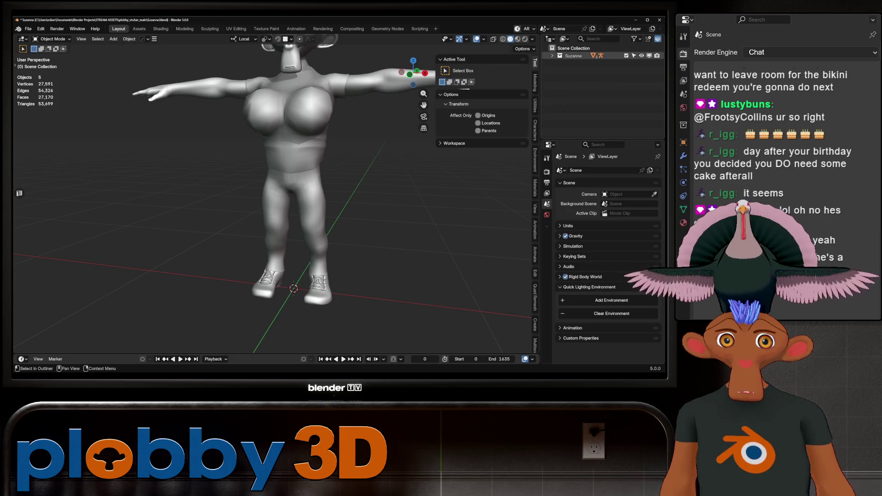
key("ctrl+z")
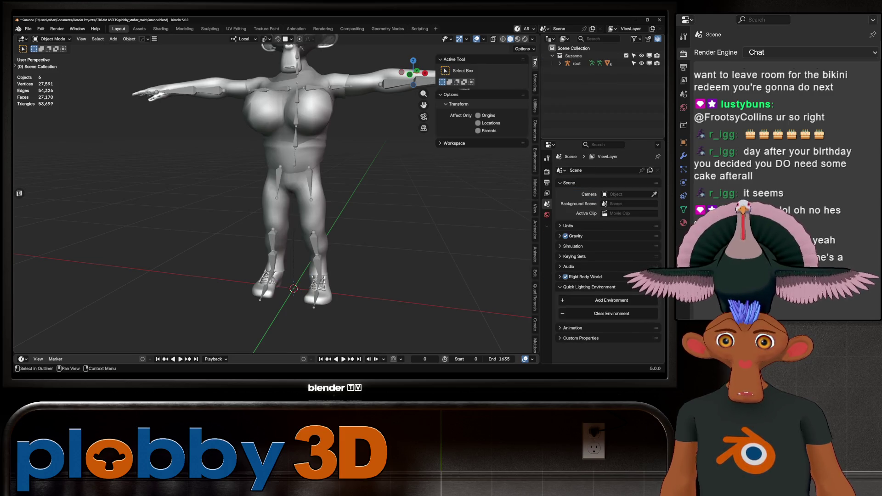
- Orbit to a higher three-quarter view and select the character's root armature
middle_click_drag(322, 206, 119, 207)
mouse_move(275, 206)
middle_mouse_down()
mouse_move(138, 206)
mouse_move(276, 193)
mouse_move(197, 192)
mouse_move(266, 193)
mouse_move(257, 175)
middle_mouse_up()
scroll(276, 193, "up", 5)
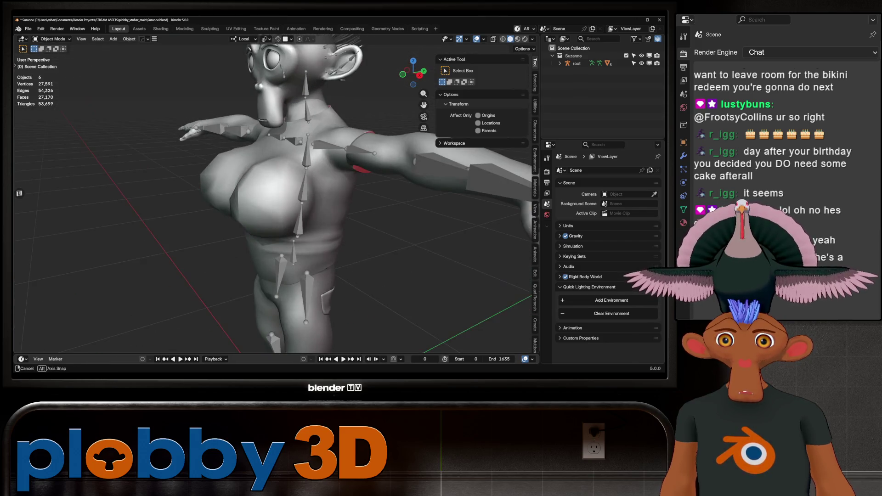
left_click(576, 64)
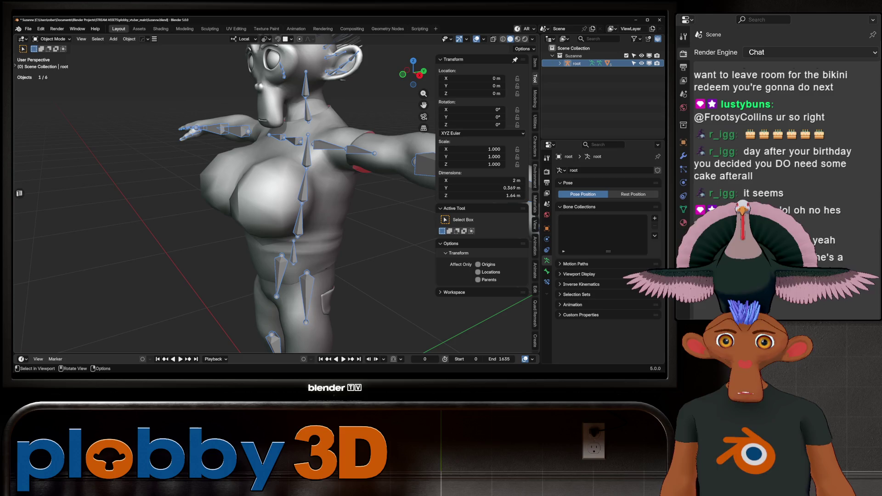
- Enter Edit Mode on the root armature and select the upper chest bone spine_03.x in Bone properties
key("Tab")
left_click(307, 151)
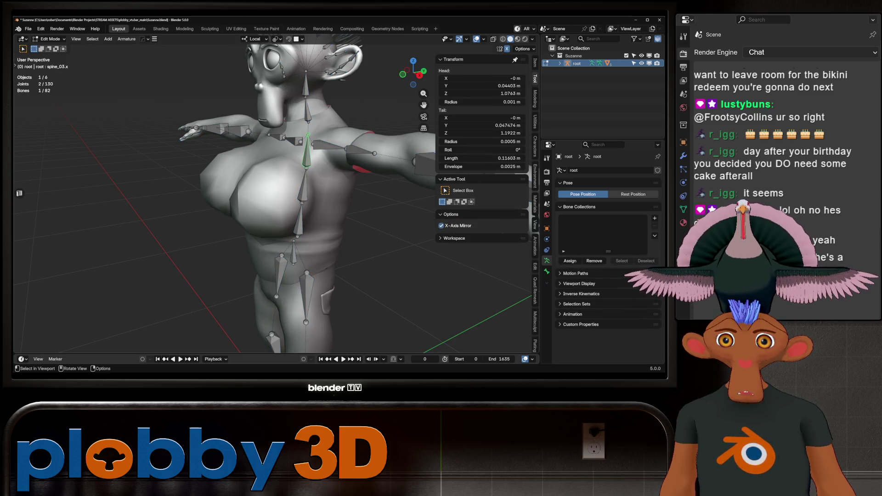
left_click(546, 272)
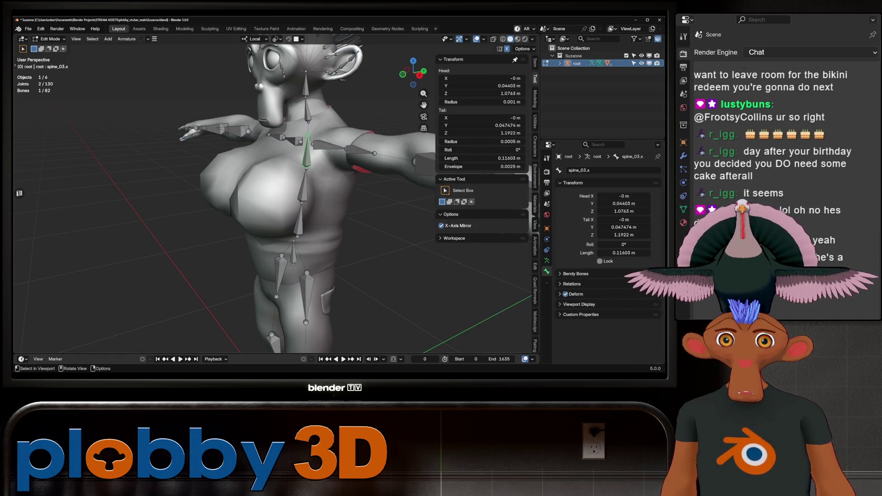
left_click(303, 184)
left_click(298, 222)
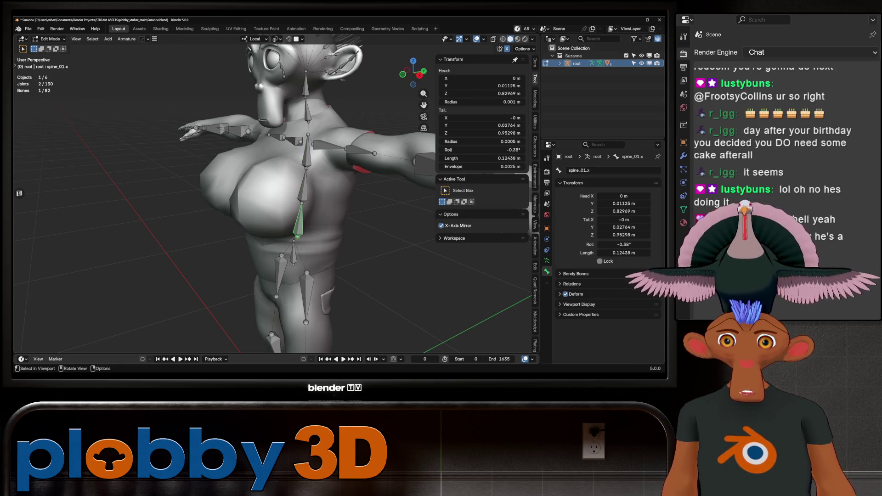
left_click(306, 154)
mouse_move(359, 197)
middle_mouse_down()
mouse_move(322, 197)
mouse_move(363, 198)
mouse_move(342, 199)
middle_mouse_up()
key("r")
right_click(366, 197)
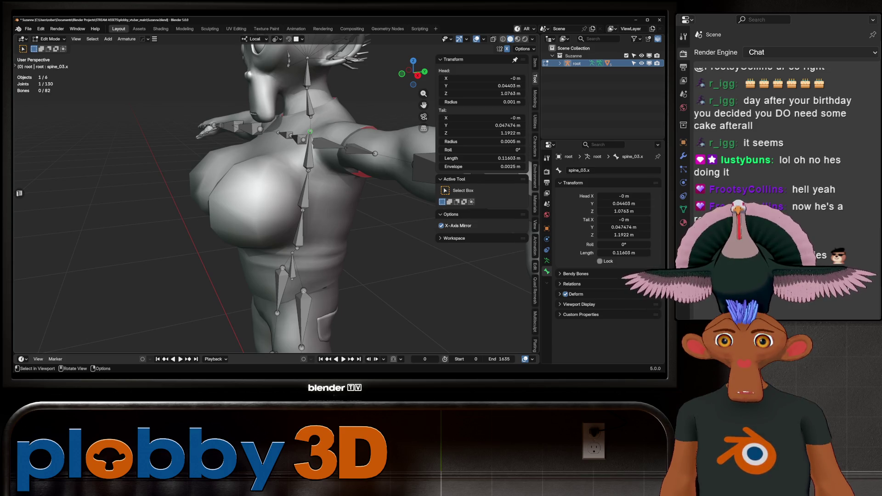
- Extrude a new bone spine_03.x.001 along Y from spine_03.x and select it
key("e")
key("y")
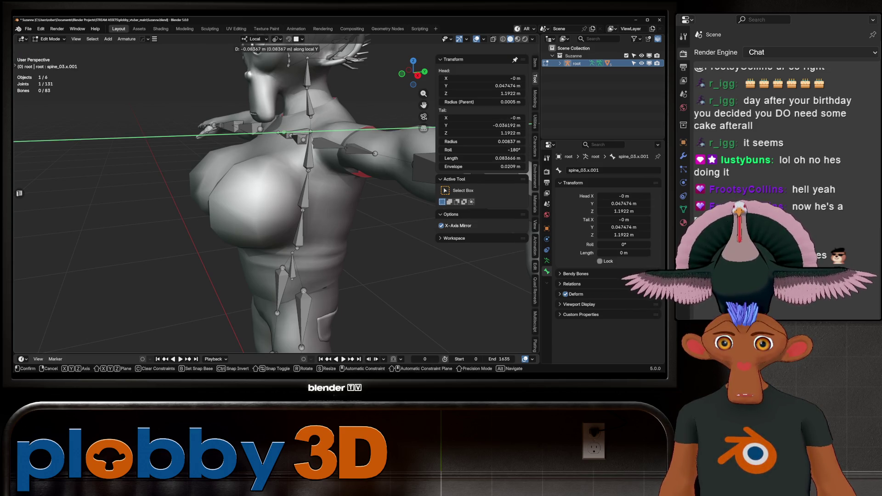
key("Return")
left_click(294, 133)
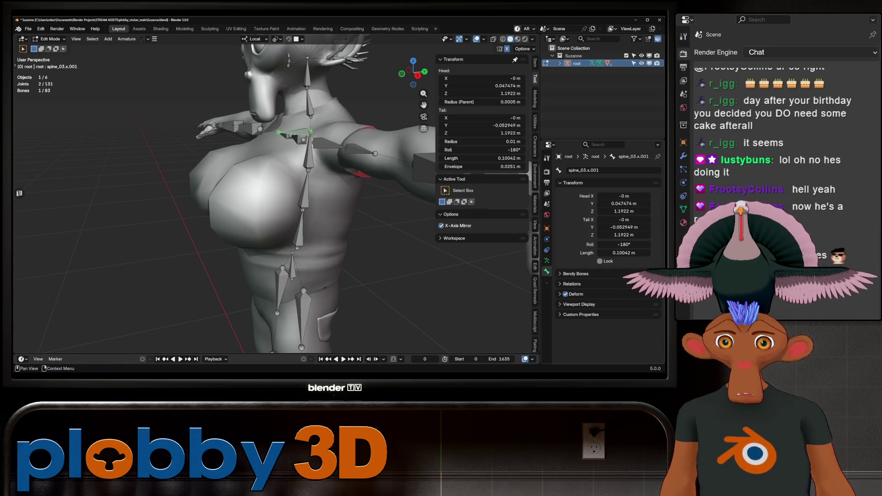
- Search the Relations parent list for 'booba', find no match, and begin renaming the bone
left_click(572, 284)
left_click(616, 295)
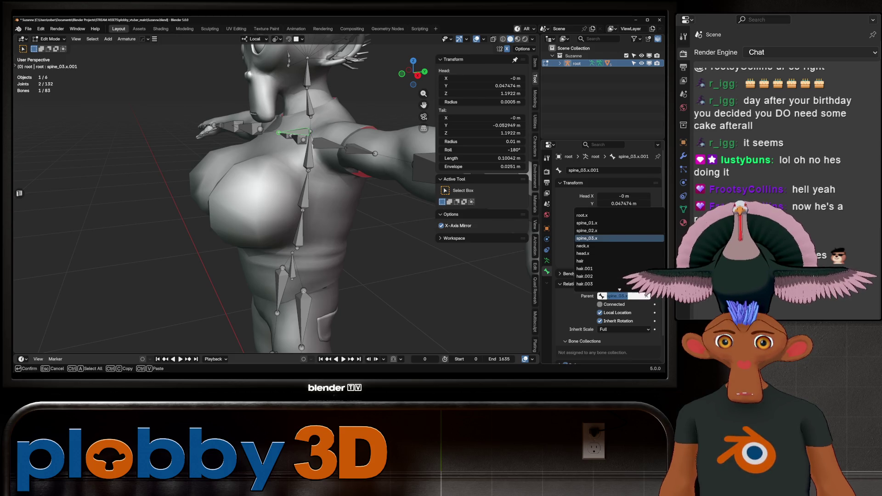
type("booba_l")
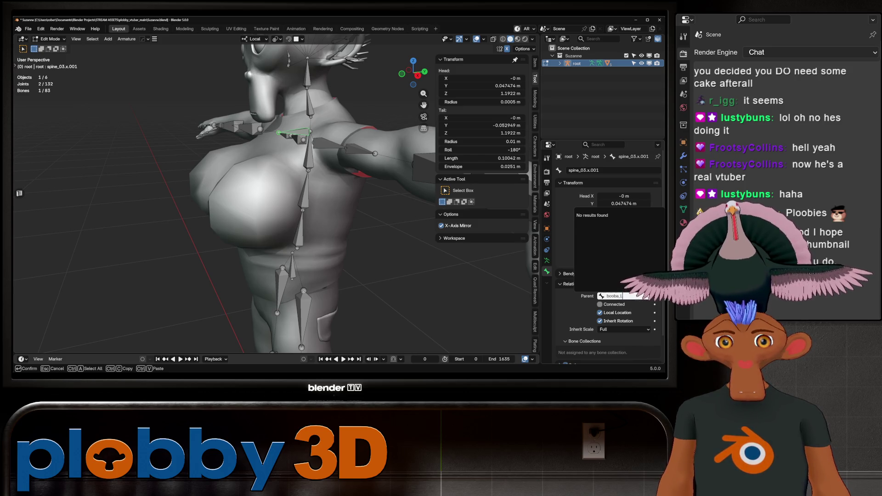
key("Return")
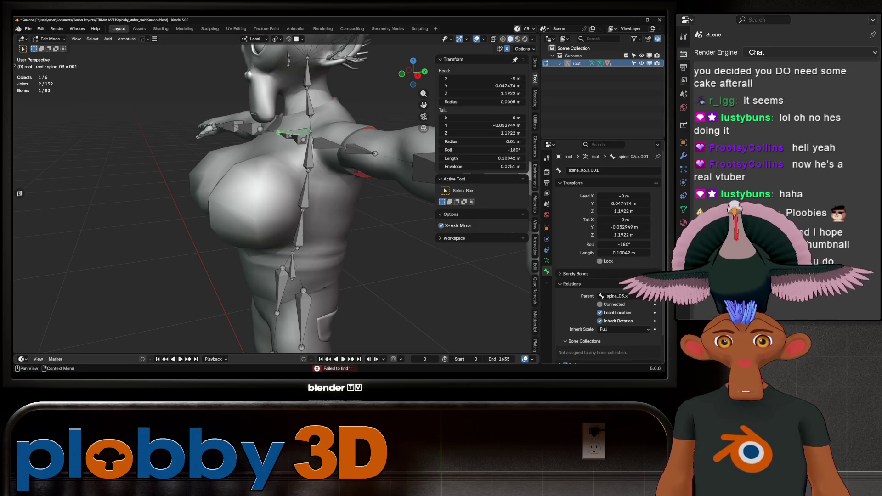
left_click(616, 296)
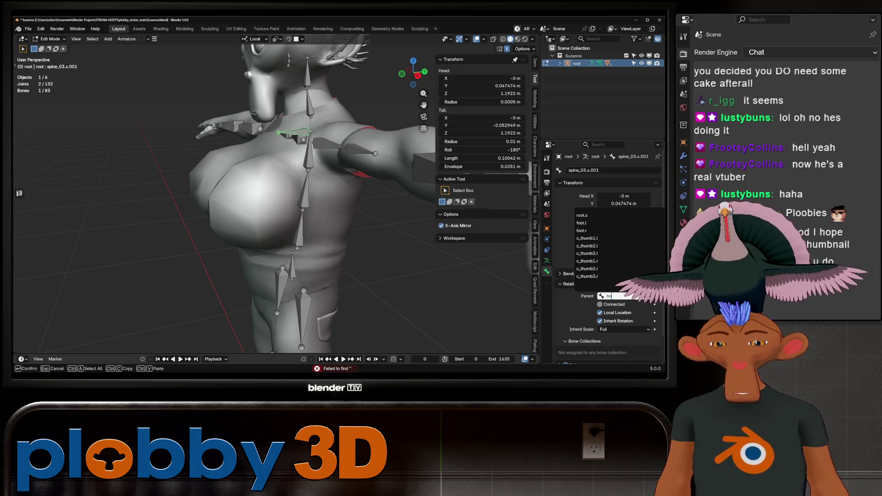
type("booba_l")
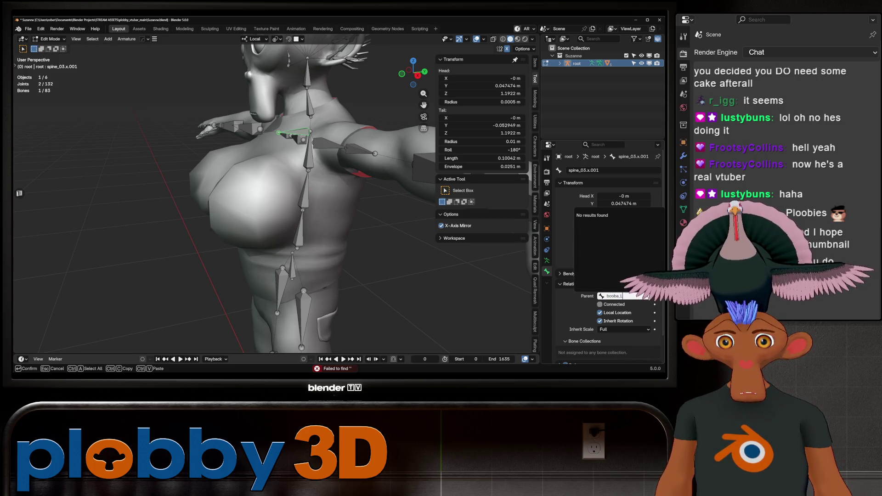
key("Escape")
left_click(588, 170)
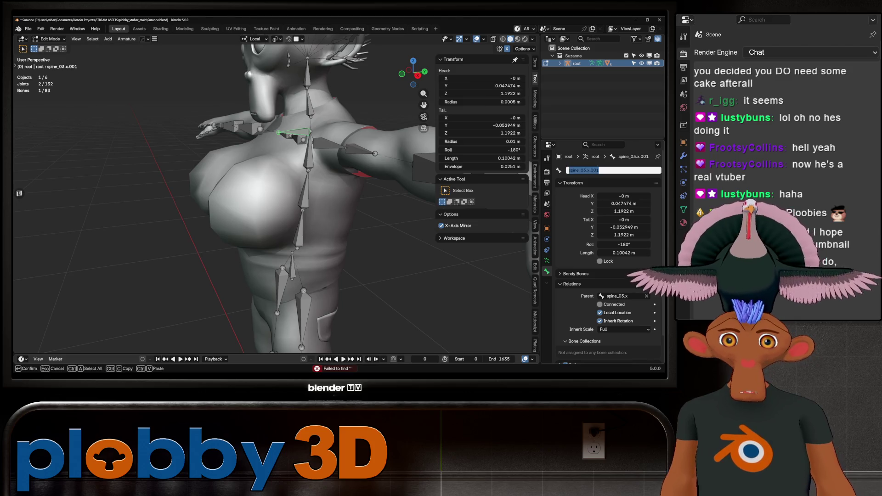
- Name the bone booba_L, then shrink and move it down in Right view
type("booba_L")
key("Return")
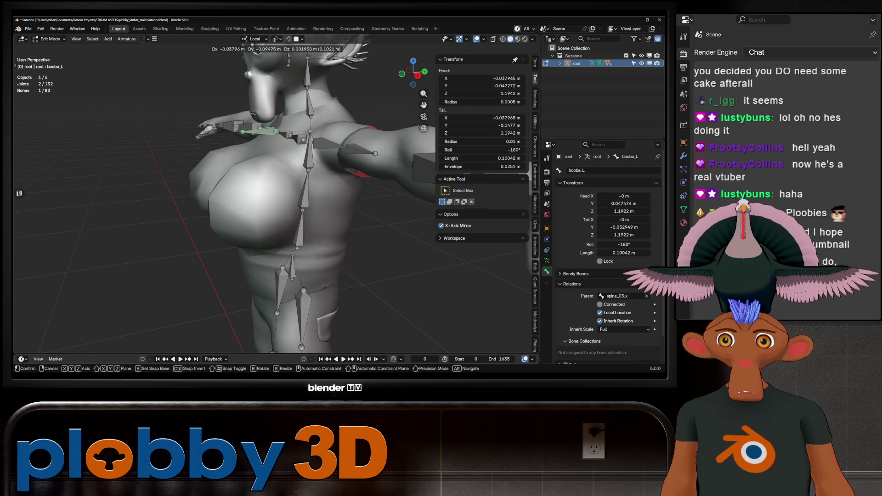
key("KP_3")
key("g")
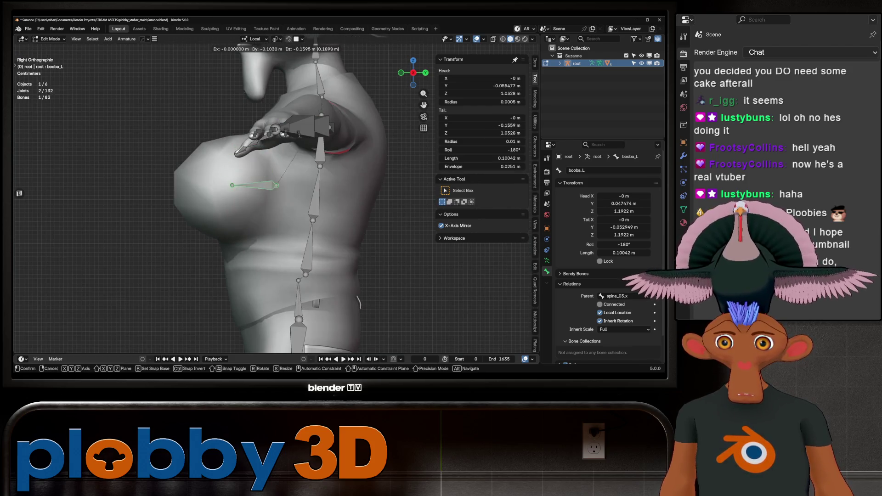
key("s")
key("Return")
key("g")
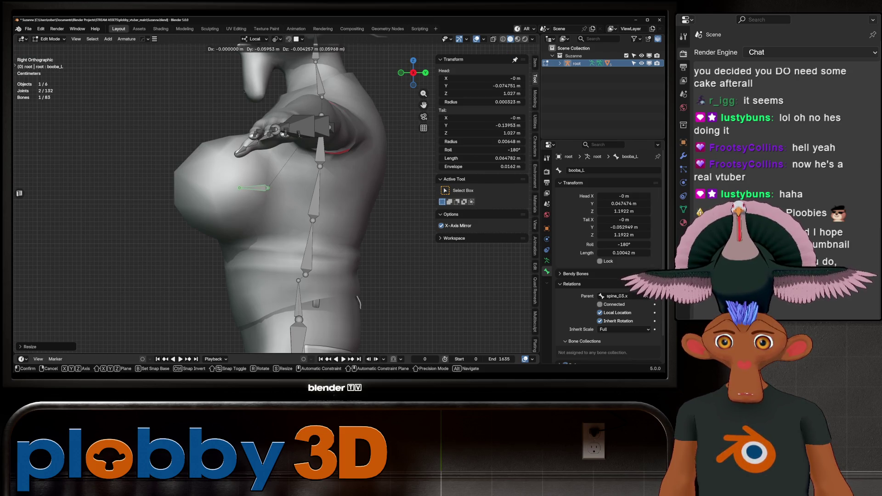
key("Return")
- Extrude booba_L.001 from booba_L's tail and reshape the chain to the chest surface
left_click(239, 187)
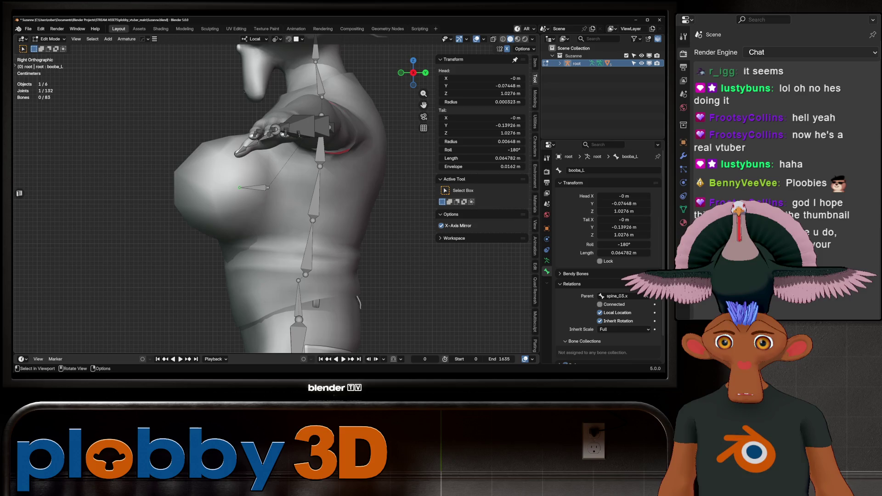
key("g")
key("Return")
key("e")
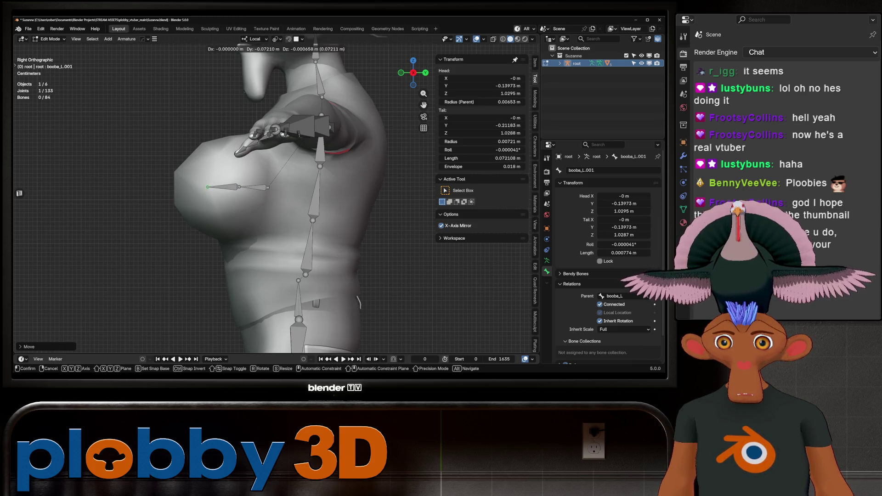
key("Return")
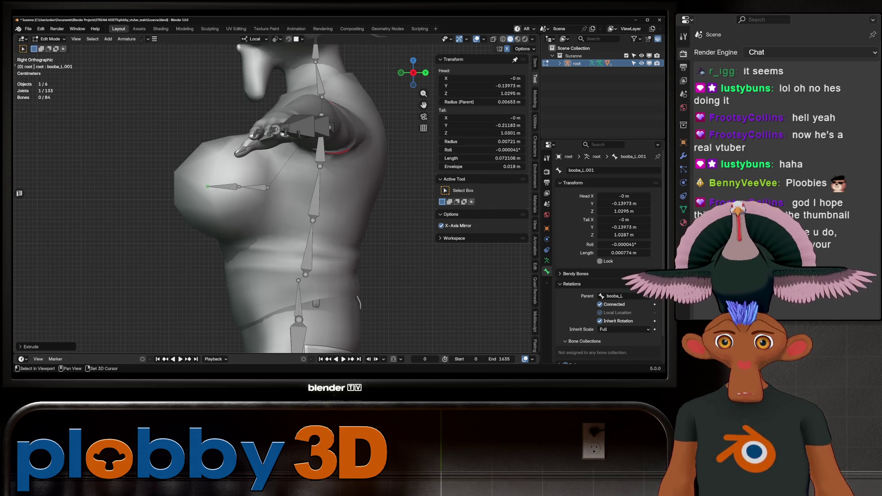
left_click_drag(239, 187, 227, 187)
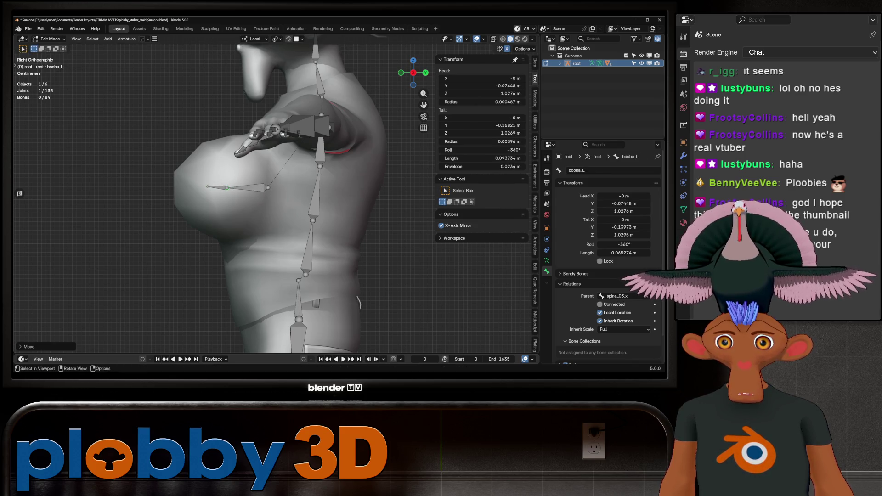
left_click(217, 187)
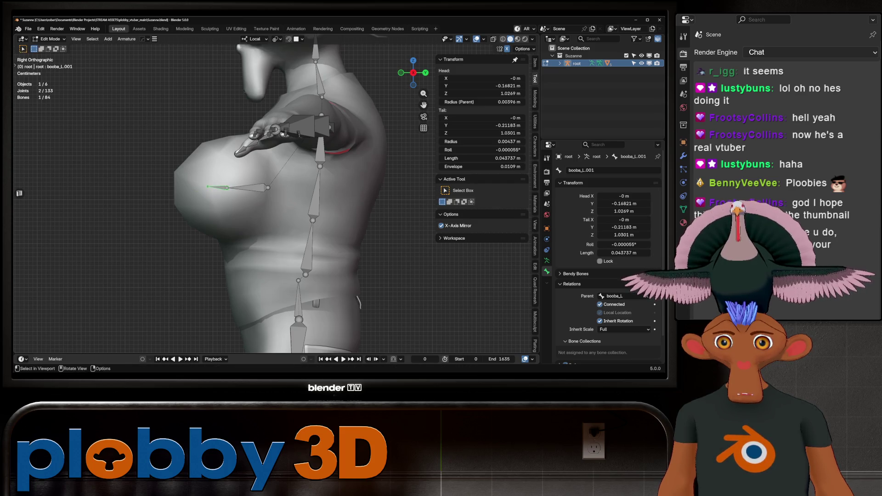
mouse_move(208, 186)
left_mouse_down()
mouse_move(178, 188)
mouse_move(176, 176)
left_mouse_up()
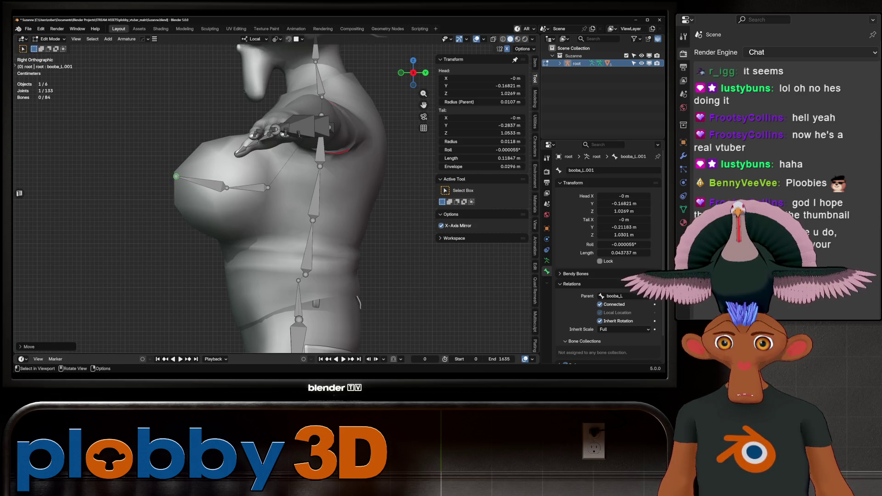
key("ctrl+z")
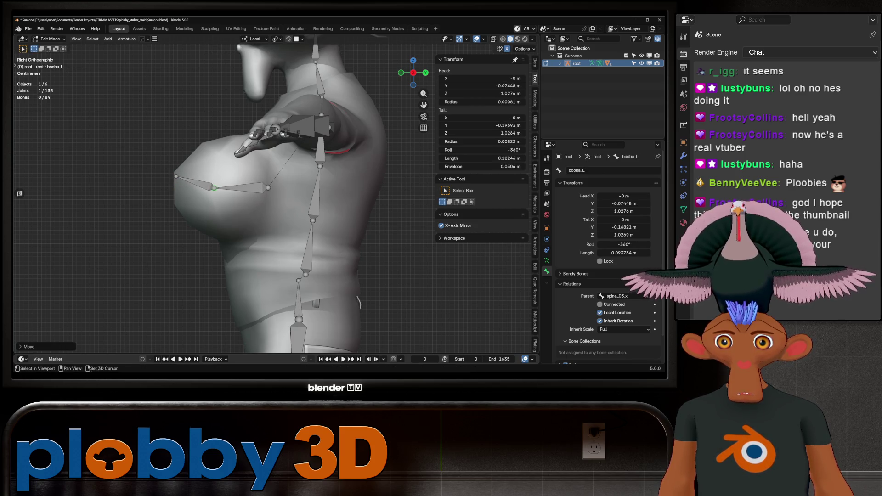
left_click_drag(268, 187, 265, 193)
mouse_move(265, 193)
middle_mouse_down()
mouse_move(298, 193)
mouse_move(266, 192)
middle_mouse_up()
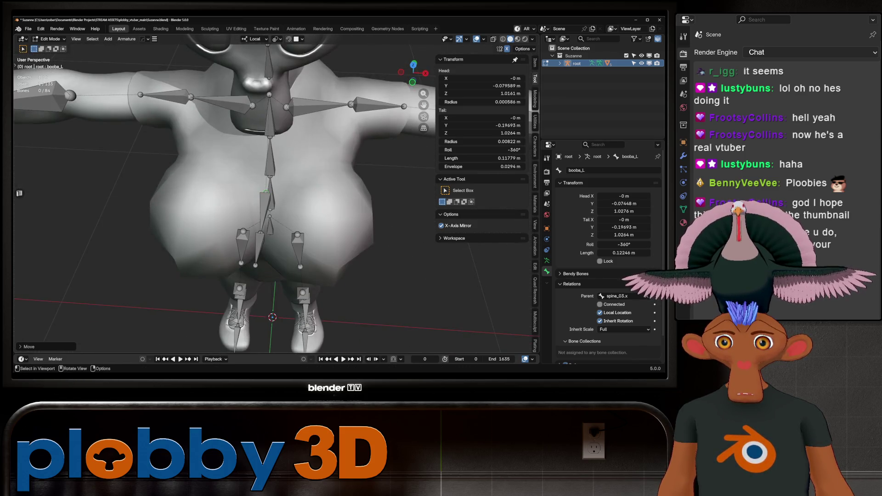
- Slide the chest bone chain along X and rotate it outward in Top view
left_click(262, 221)
key("g")
key("x")
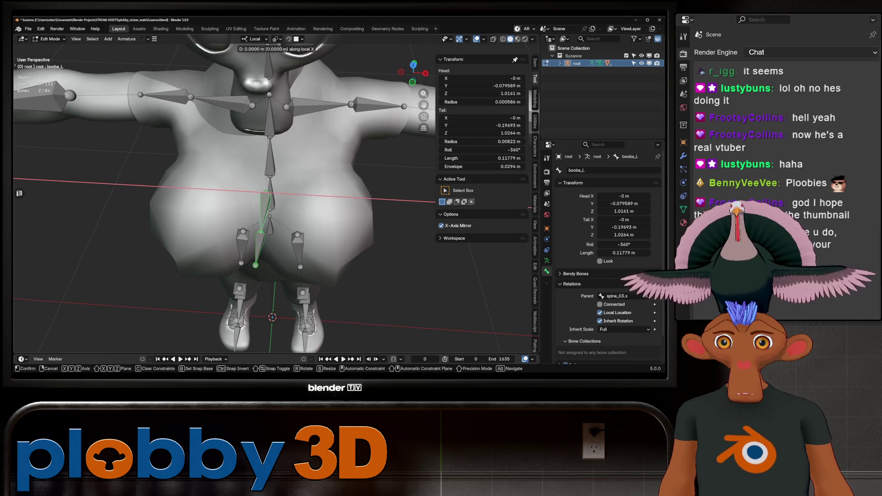
key("Return")
key("KP_7")
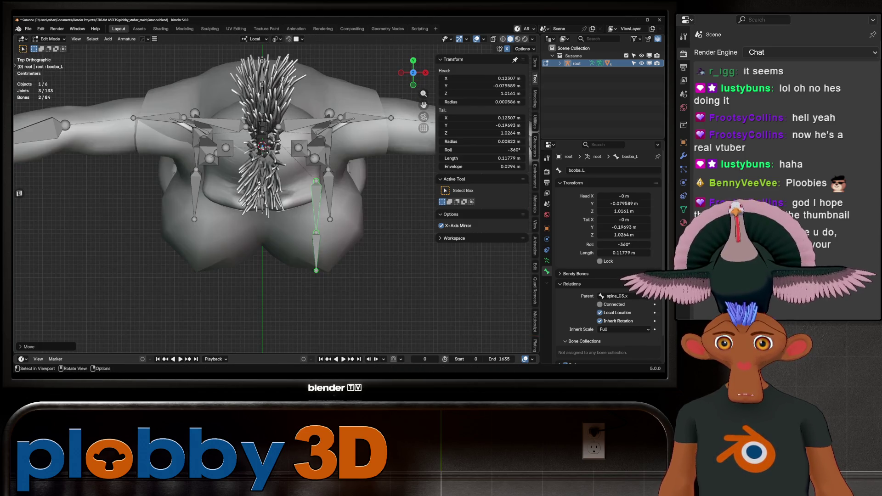
key("r")
key("Return")
key("g")
key("x")
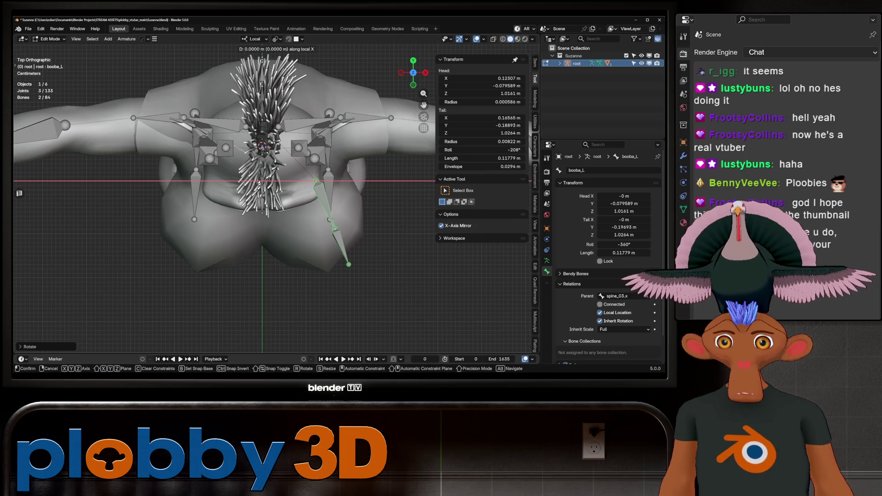
key("Return")
key("r")
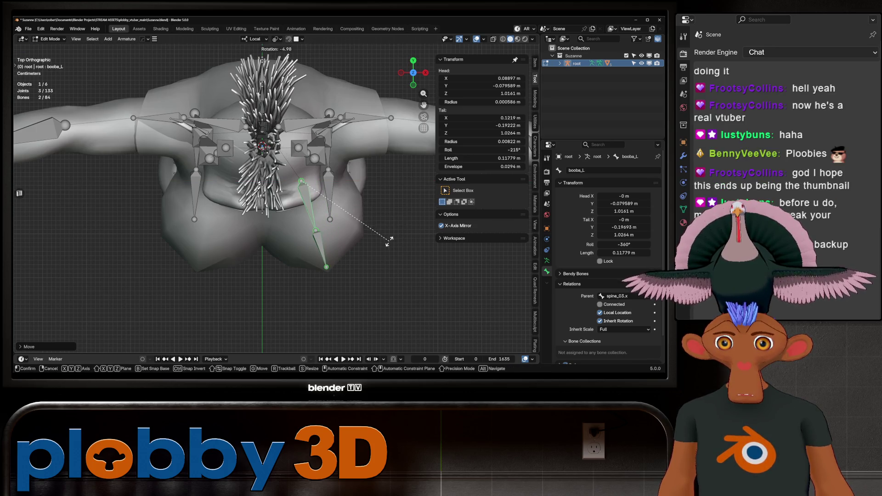
key("Return")
middle_click_drag(322, 110, 366, 108)
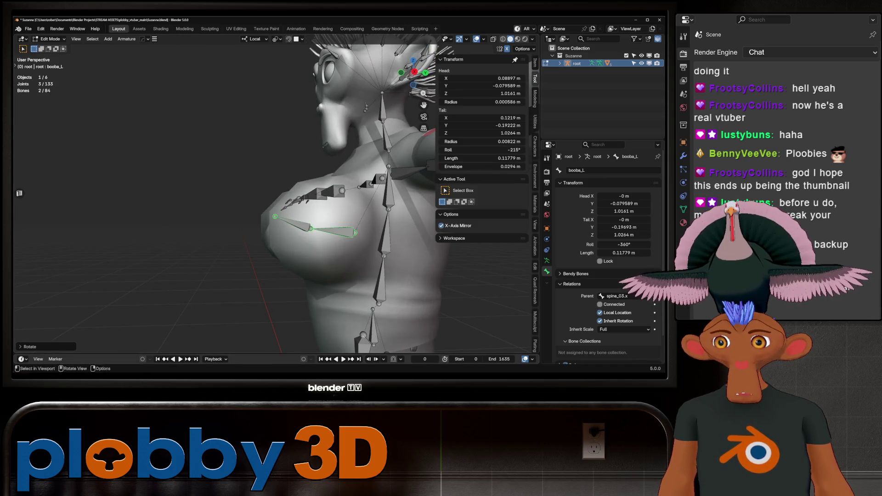
mouse_move(365, 107)
middle_mouse_down()
mouse_move(156, 110)
mouse_move(271, 111)
middle_mouse_up()
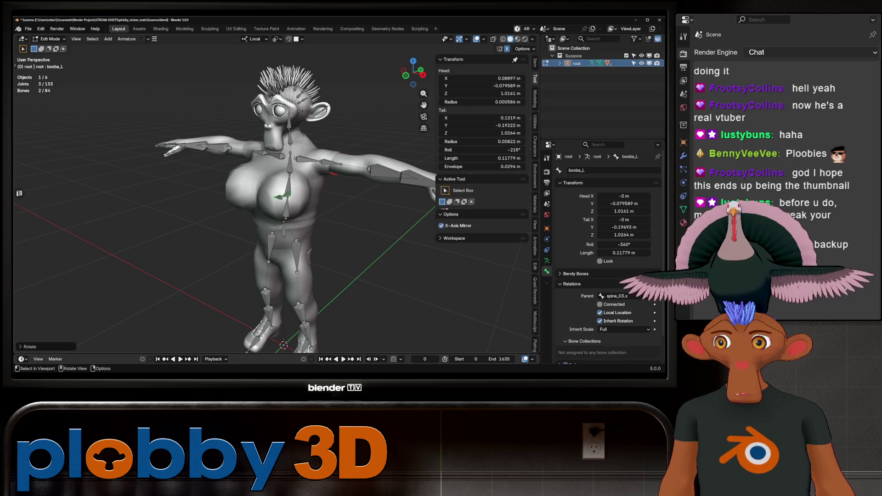
- Save incrementally as Suzanne1.blend and orbit to check the bones from side and back
key("ctrl+alt+s")
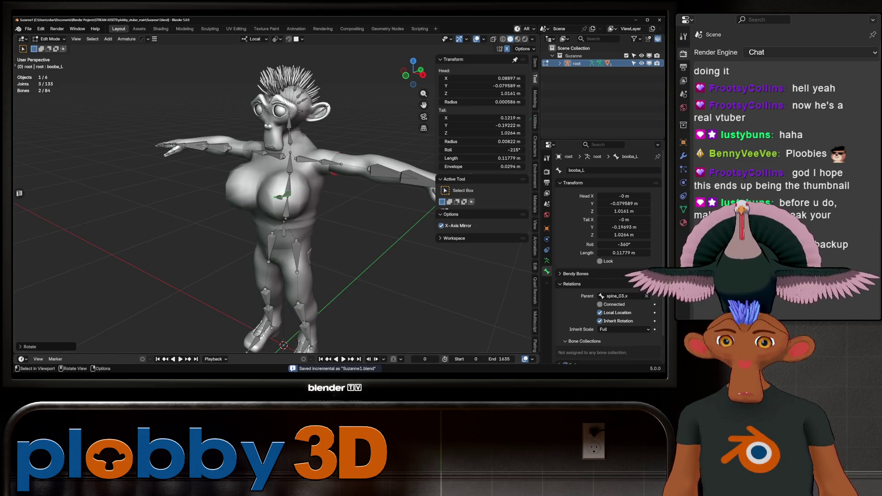
scroll(225, 193, "up", 10)
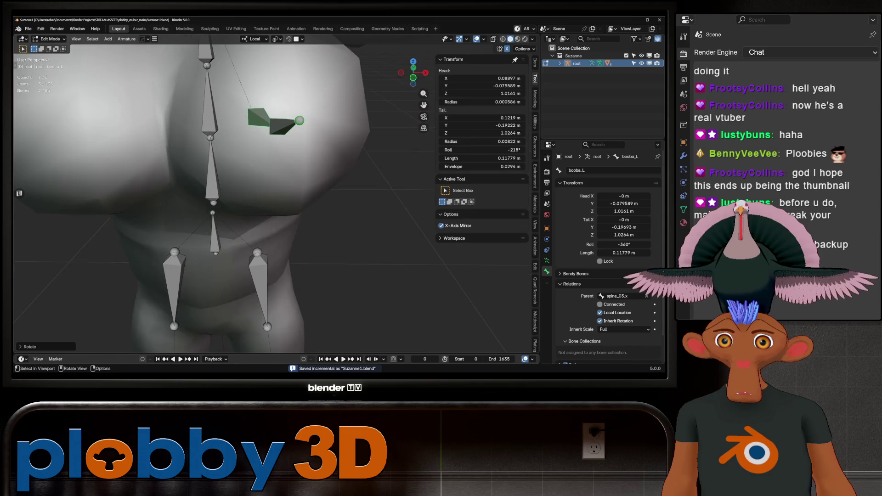
mouse_move(257, 193)
middle_mouse_down()
mouse_move(184, 186)
mouse_move(530, 185)
middle_mouse_up()
scroll(184, 186, "down", 8)
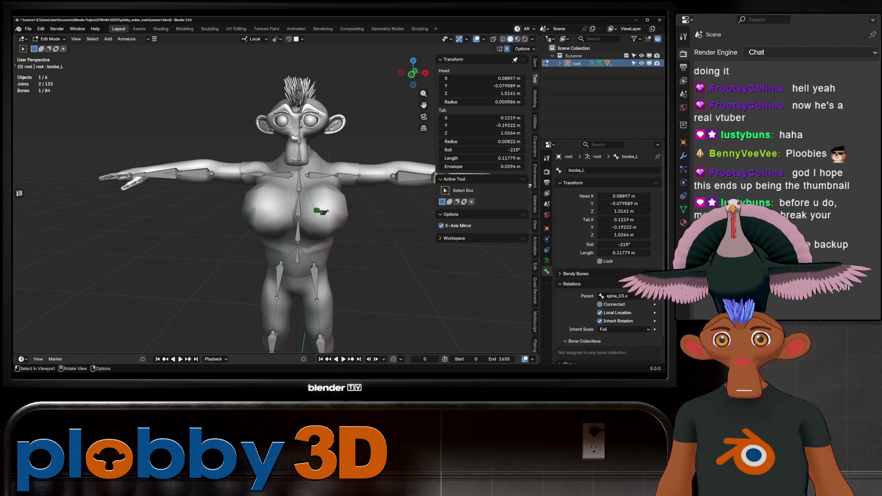
mouse_move(523, 186)
middle_mouse_down()
mouse_move(330, 184)
mouse_move(404, 166)
mouse_move(366, 151)
middle_mouse_up()
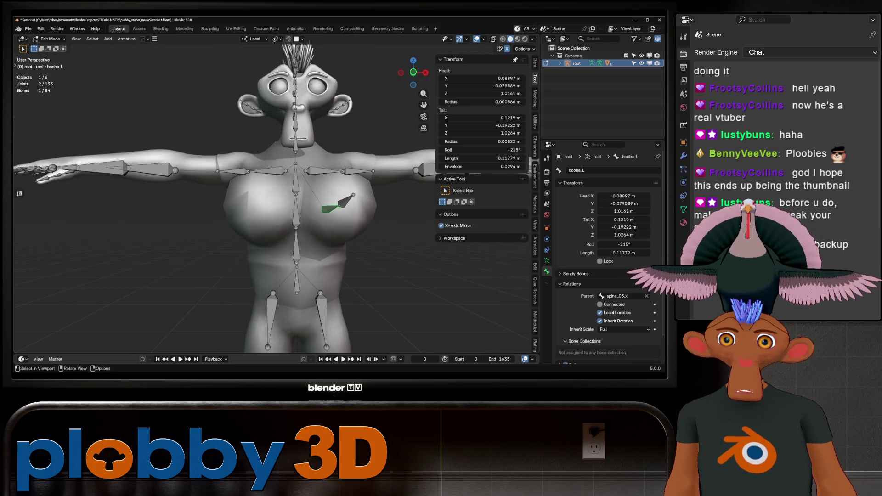
mouse_move(366, 151)
middle_mouse_down()
mouse_move(262, 157)
mouse_move(358, 154)
mouse_move(267, 154)
mouse_move(349, 154)
mouse_move(294, 154)
middle_mouse_up()
scroll(350, 154, "down", 4)
scroll(294, 184, "up", 5)
mouse_move(294, 184)
middle_mouse_down()
mouse_move(340, 184)
mouse_move(294, 184)
middle_mouse_up()
- Leave bone editing and put the shirt into Weight Paint mode with the armature selected
key("Tab")
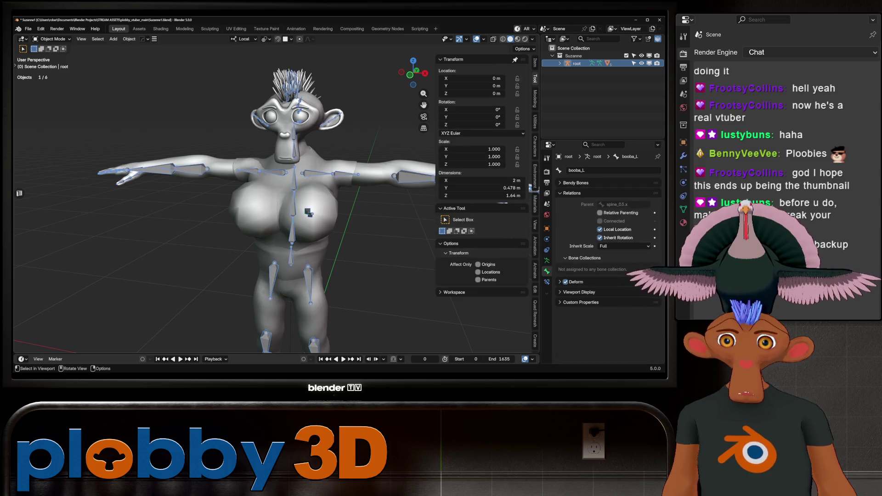
left_click(309, 212)
left_click(52, 39)
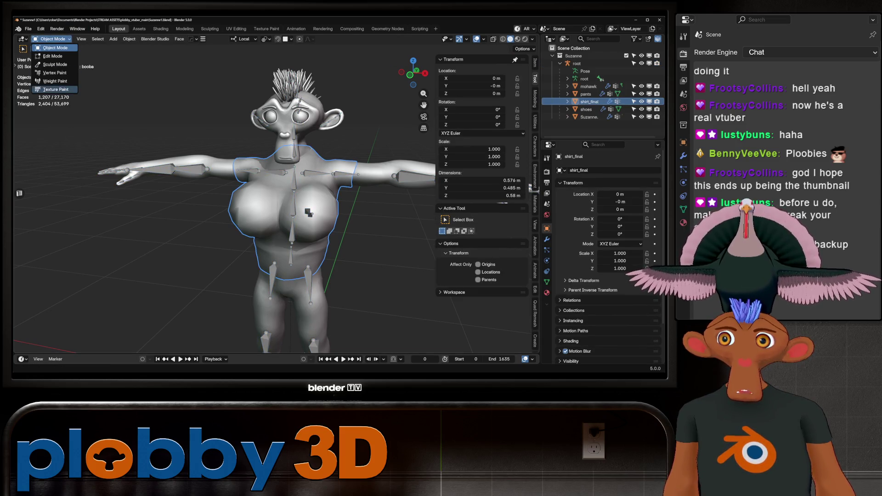
key("Escape")
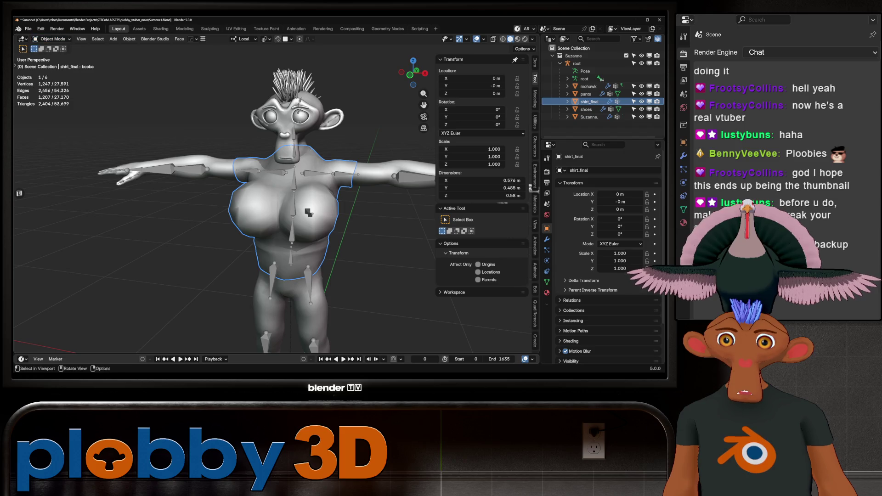
left_click(309, 212, "shift")
left_click(52, 38)
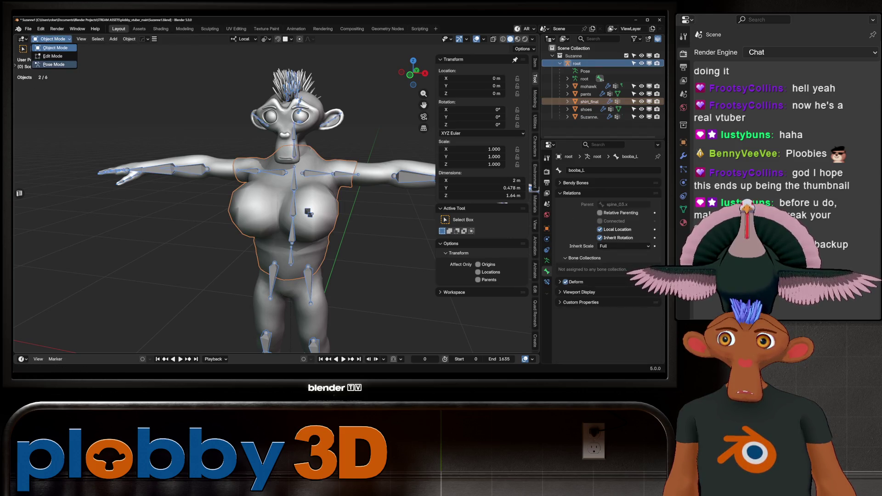
key("Escape")
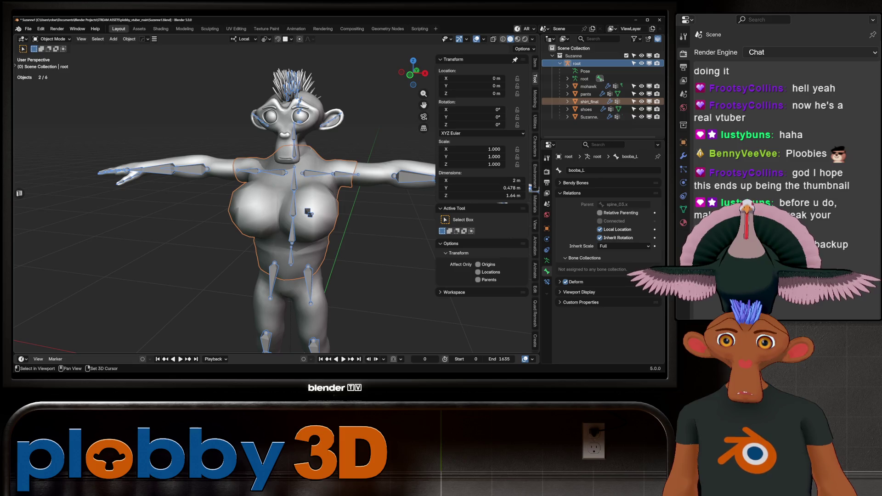
left_click(310, 213, "shift")
left_click(51, 39)
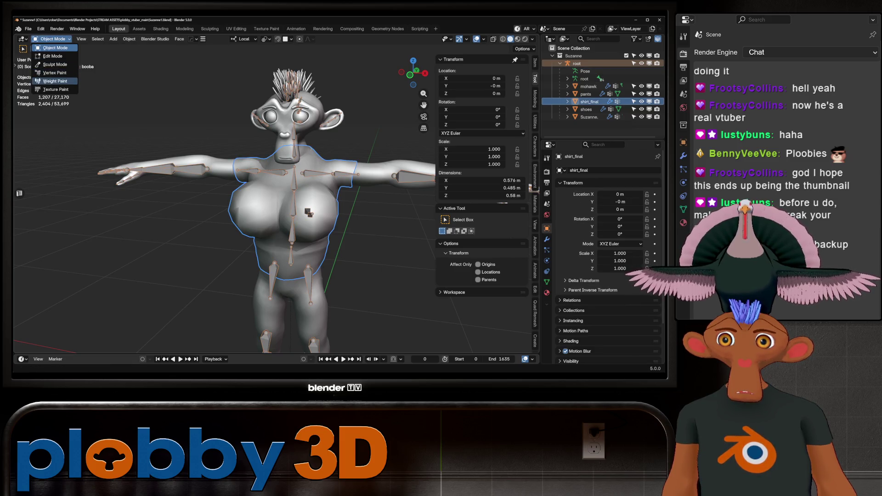
left_click(55, 81)
- Check spine_03.x and spine_02.x weights with cancelled test bends, then return to Object Mode
left_click(296, 180, "ctrl")
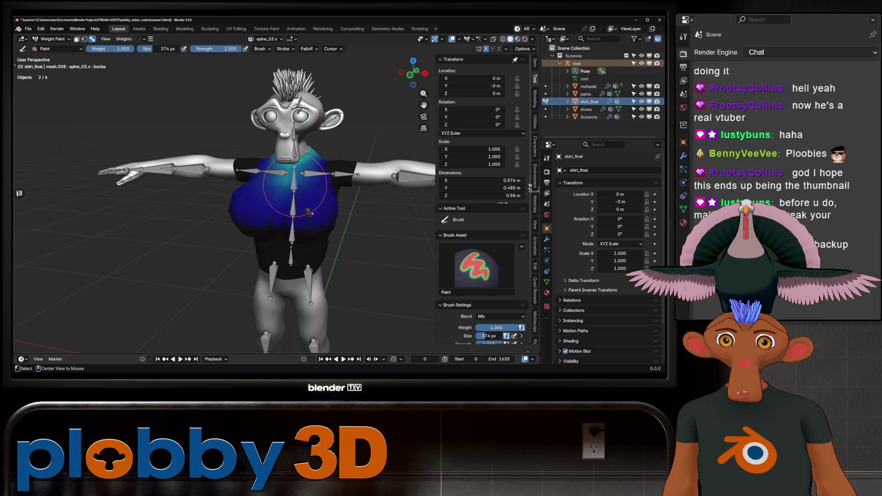
left_click(293, 207, "ctrl")
key("r")
key("x")
key("x")
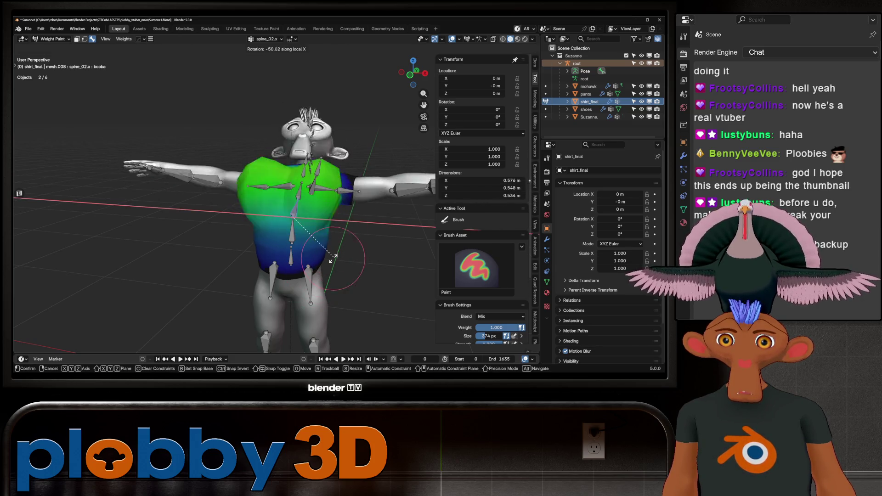
key("Escape")
left_click(291, 184, "ctrl")
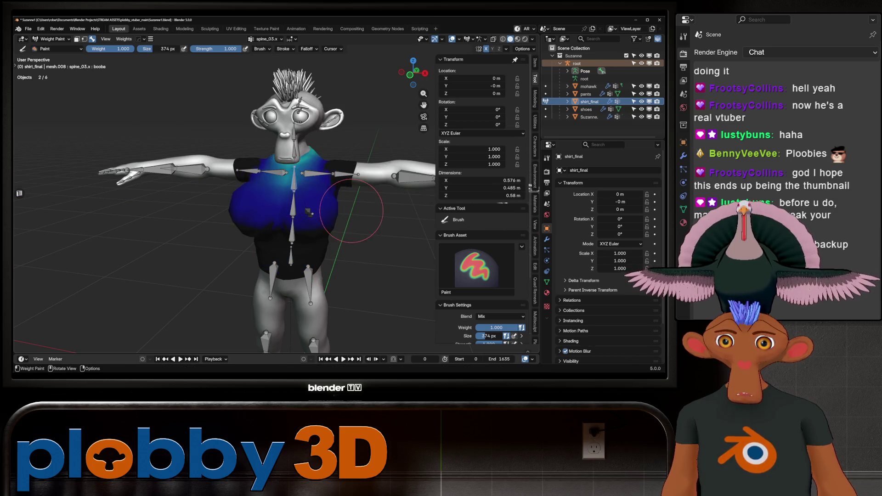
key("r")
key("Escape")
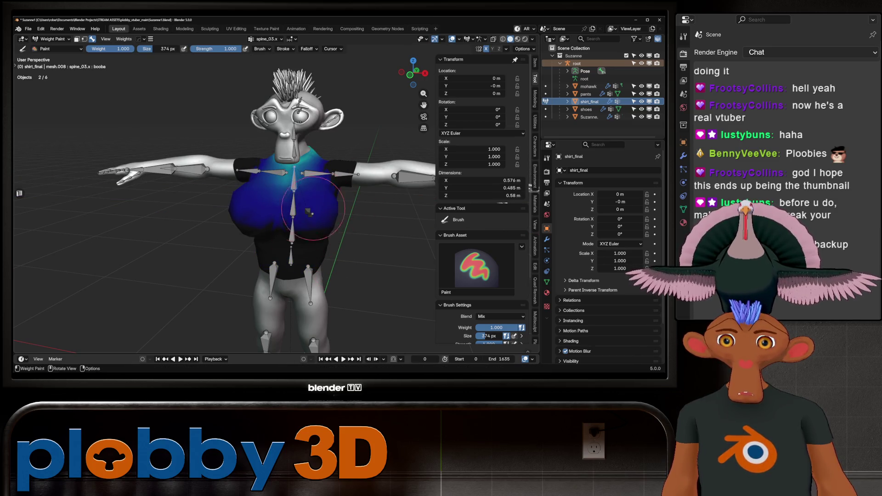
left_click(51, 39)
left_click(55, 48)
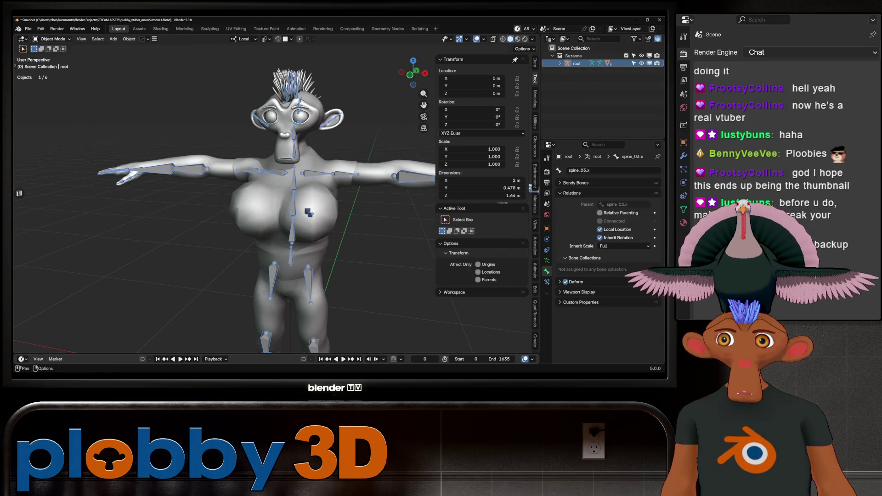
- In Edit Mode, parent booba_L to spine_02.x and orbit to check the chest bones
left_click(52, 39)
left_click(53, 56)
left_click(309, 213)
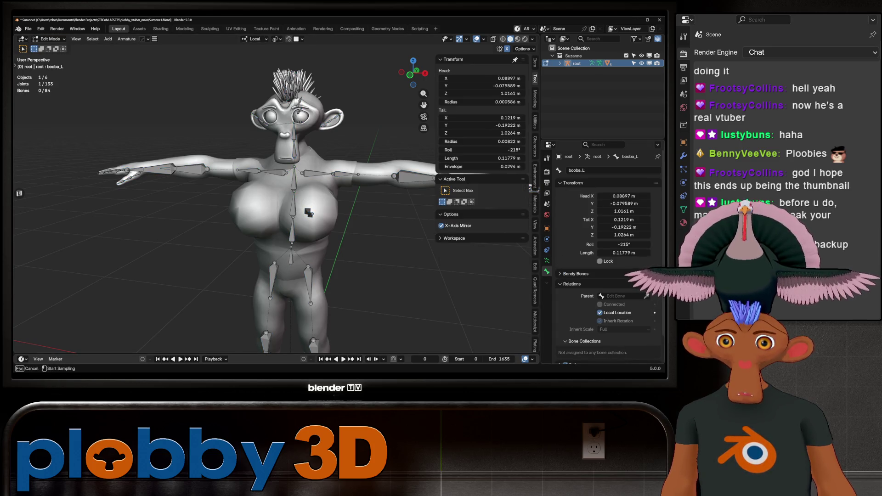
left_click(307, 211)
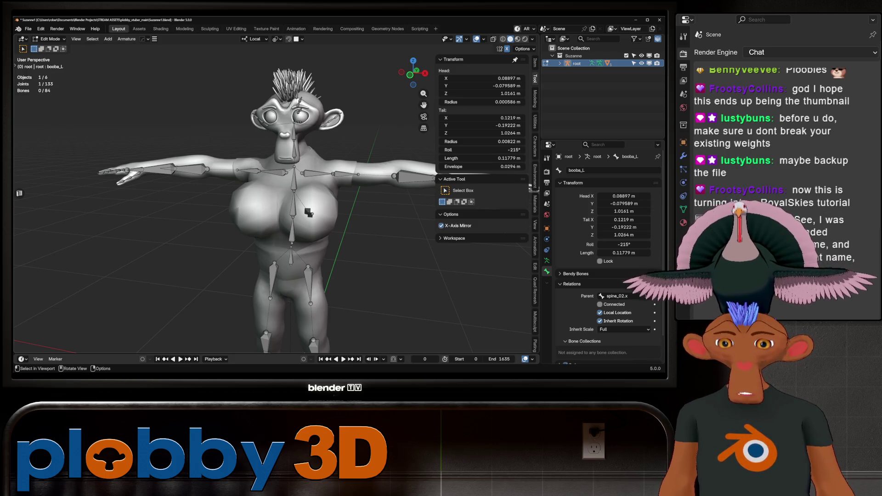
scroll(308, 212, "down", 3)
mouse_move(308, 213)
middle_mouse_down()
mouse_move(349, 213)
mouse_move(294, 211)
mouse_move(321, 209)
mouse_move(294, 209)
mouse_move(317, 209)
mouse_move(305, 209)
middle_mouse_up()
scroll(305, 210, "up", 2)
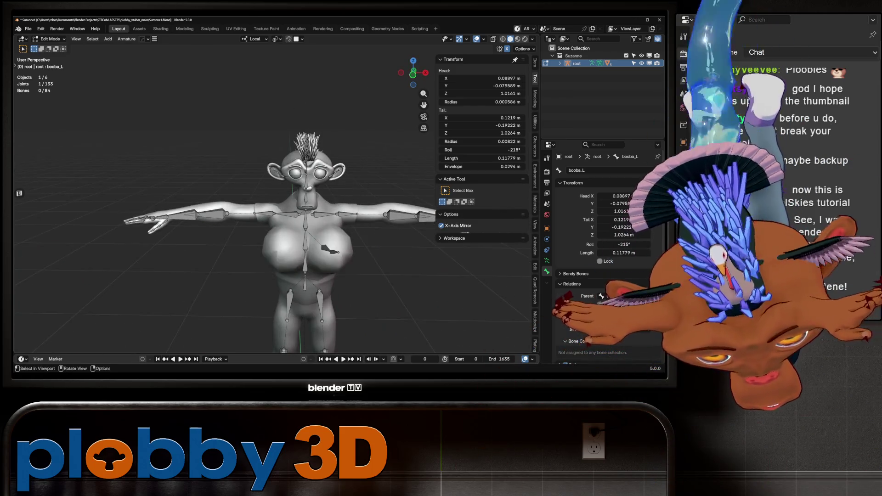
scroll(225, 198, "up", 3)
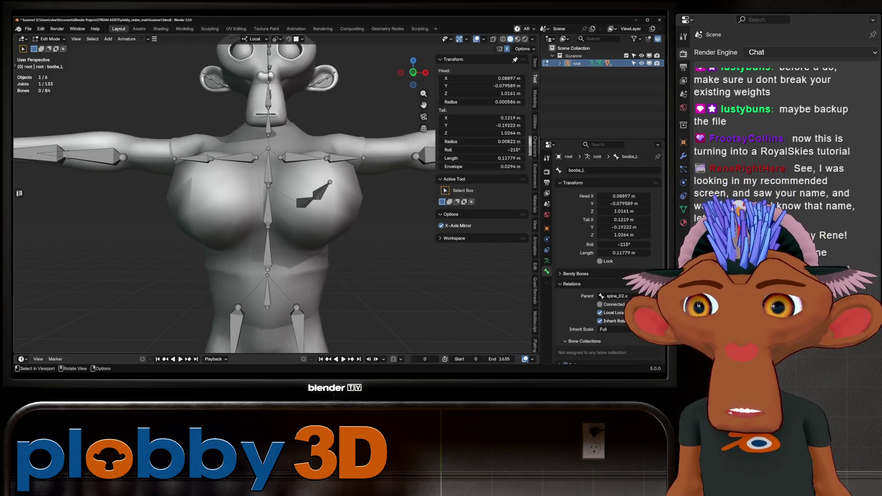
middle_click_drag(224, 198, 207, 230)
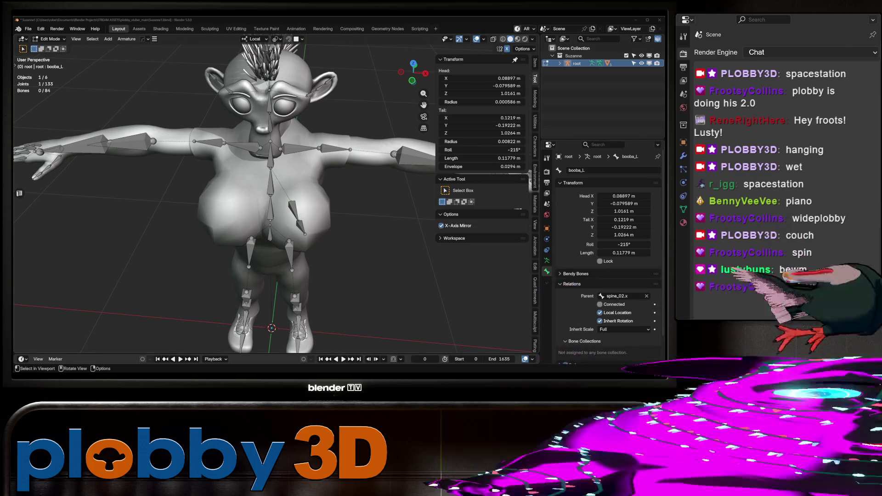
scroll(225, 197, "down", 5)
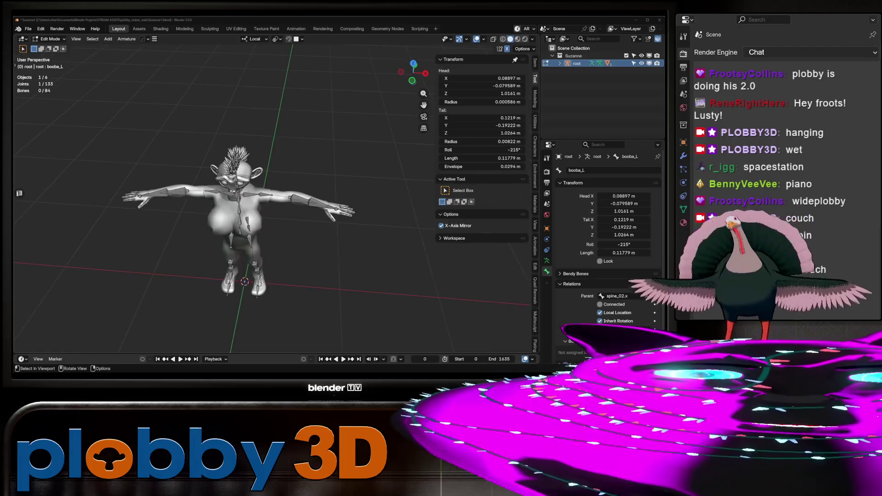
mouse_move(225, 198)
middle_mouse_down()
mouse_move(295, 193)
mouse_move(239, 197)
mouse_move(299, 180)
mouse_move(258, 197)
middle_mouse_up()
scroll(239, 198, "up", 3)
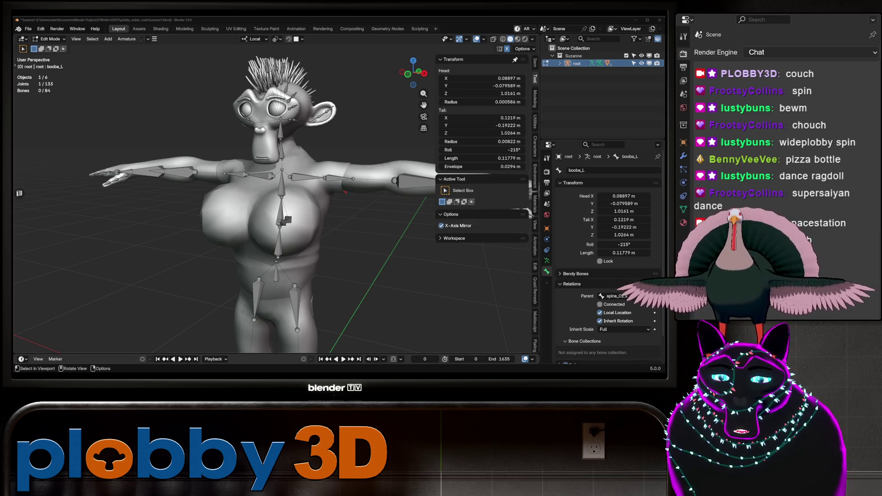
mouse_move(276, 207)
middle_mouse_down()
mouse_move(257, 202)
mouse_move(303, 198)
mouse_move(288, 253)
mouse_move(258, 169)
mouse_move(225, 197)
mouse_move(239, 174)
mouse_move(209, 177)
middle_mouse_up()
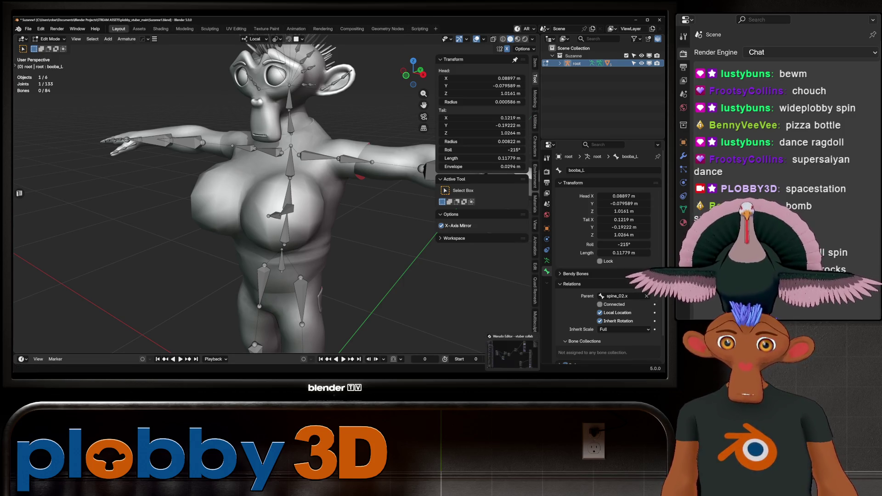
middle_click_drag(276, 207, 253, 207)
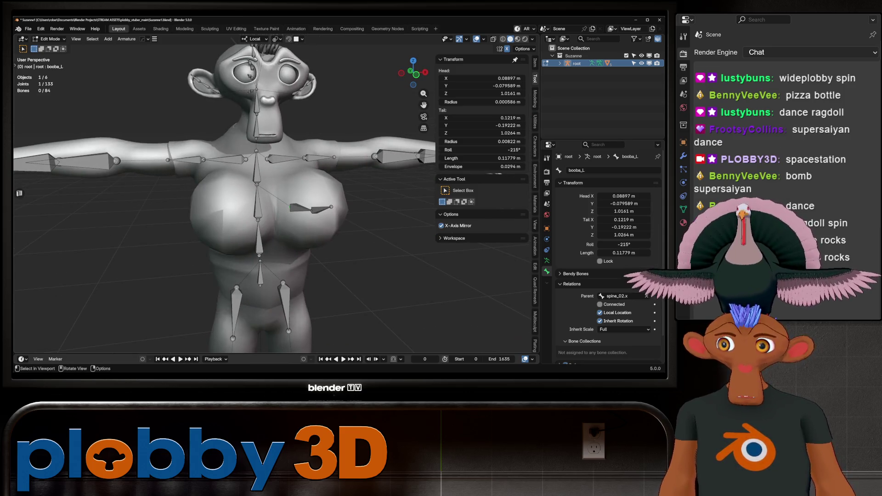
scroll(225, 197, "down", 3)
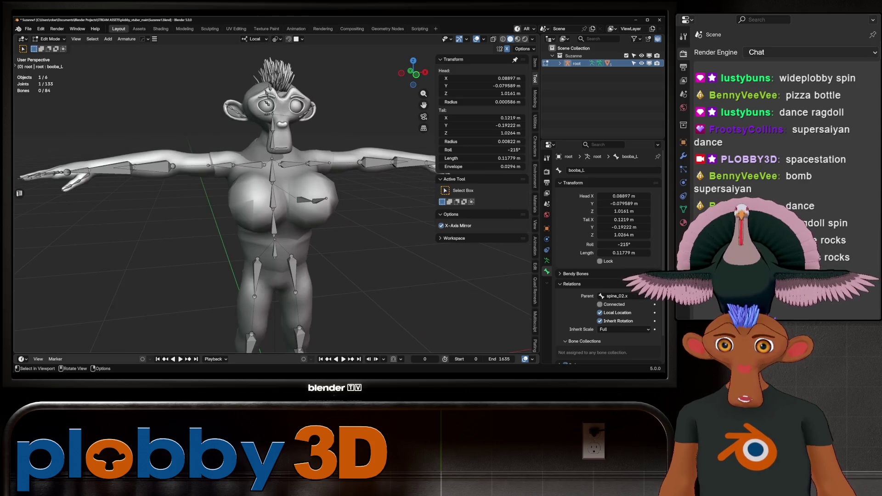
mouse_move(226, 198)
middle_mouse_down()
mouse_move(276, 198)
mouse_move(198, 202)
mouse_move(284, 198)
mouse_move(257, 175)
mouse_move(249, 179)
mouse_move(275, 184)
mouse_move(262, 184)
mouse_move(257, 198)
mouse_move(284, 193)
middle_mouse_up()
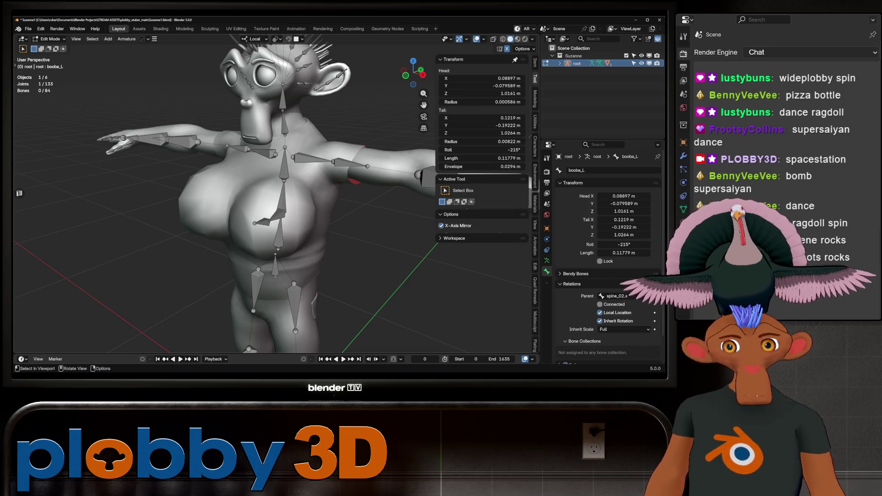
- Symmetrize the booba_L chest bones into booba_R and booba_R.001, then return to Object Mode
mouse_move(276, 193)
middle_mouse_down()
mouse_move(216, 193)
mouse_move(266, 188)
mouse_move(239, 193)
middle_mouse_up()
key("Tab")
key("Tab")
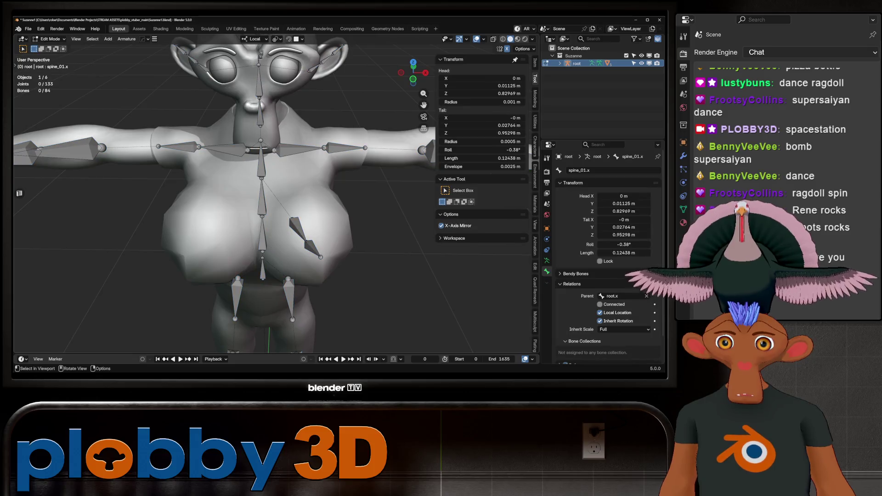
right_click(317, 248)
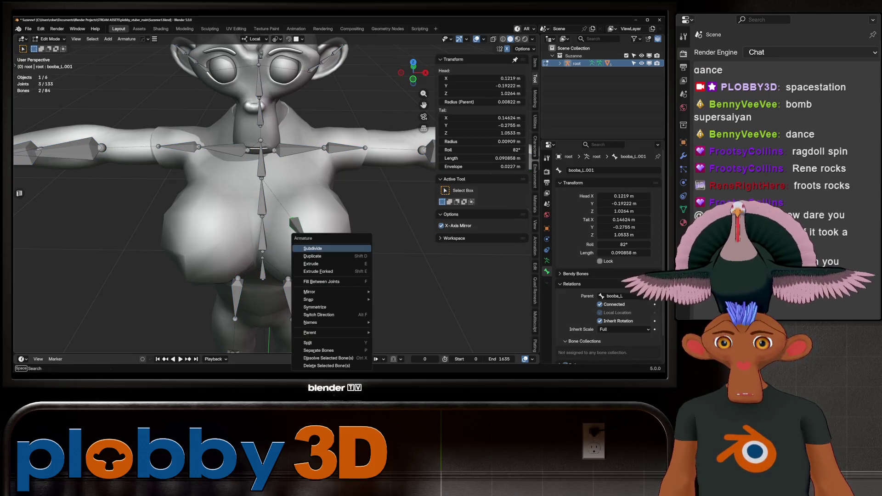
left_click(316, 307)
mouse_move(316, 307)
middle_mouse_down()
mouse_move(239, 299)
mouse_move(319, 299)
middle_mouse_up()
scroll(319, 298, "up", 3)
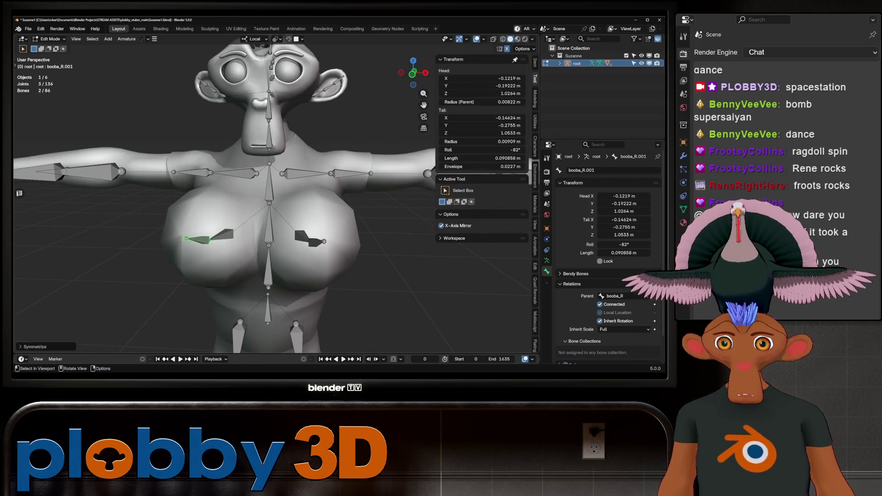
key("Tab")
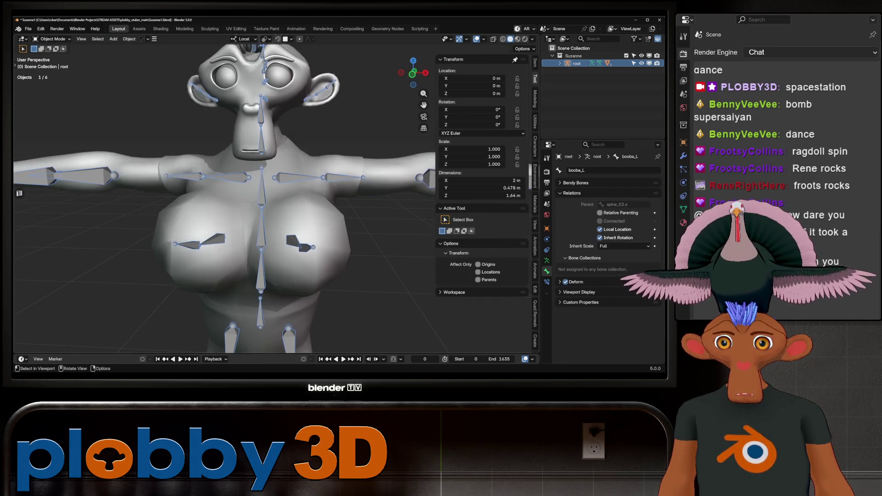
mouse_move(319, 298)
middle_mouse_down()
mouse_move(473, 296)
mouse_move(450, 300)
mouse_move(413, 275)
mouse_move(459, 280)
middle_mouse_up()
scroll(363, 296, "down", 4)
scroll(449, 300, "up", 5)
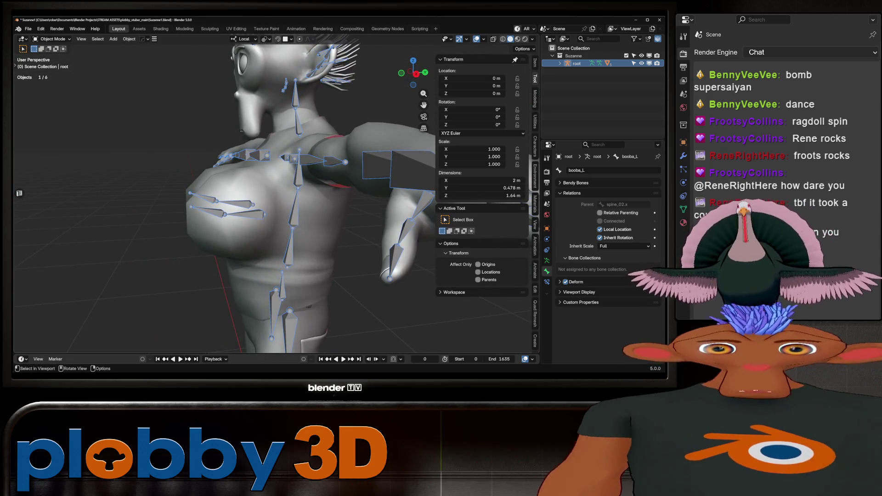
- Select shirt_final and switch it into Weight Paint mode
left_click(276, 220, "shift")
left_click(52, 38)
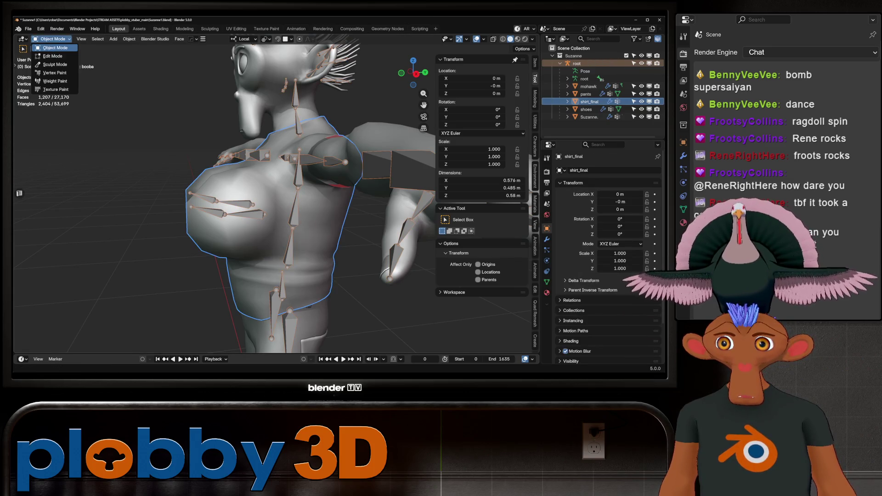
left_click(55, 89)
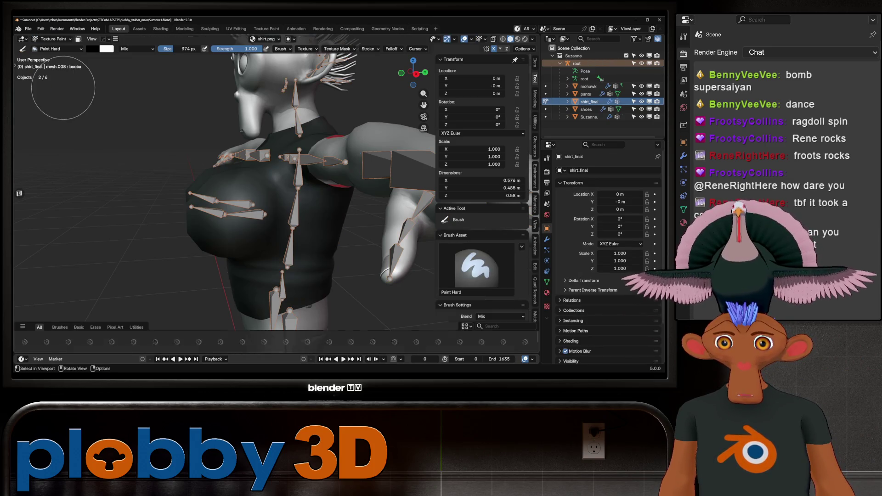
left_click(53, 38)
left_click(55, 81)
middle_click_drag(236, 158, 224, 179)
- Make spine_02.x the active group and inspect its weights across the shirt's chest
left_click(294, 216, "ctrl")
mouse_move(294, 216)
middle_mouse_down()
mouse_move(260, 197)
mouse_move(240, 212)
mouse_move(292, 195)
middle_mouse_up()
middle_click_drag(320, 238, 298, 230, "shift")
scroll(482, 183, "down", 4)
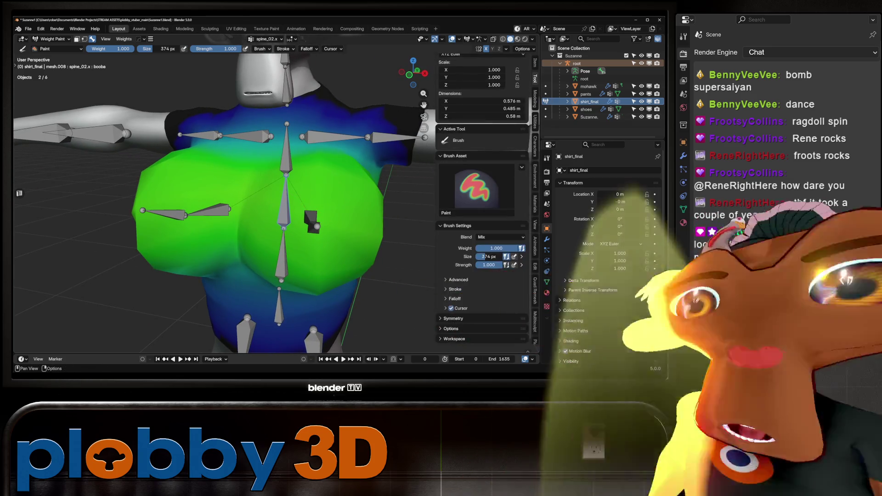
scroll(482, 276, "down", 2)
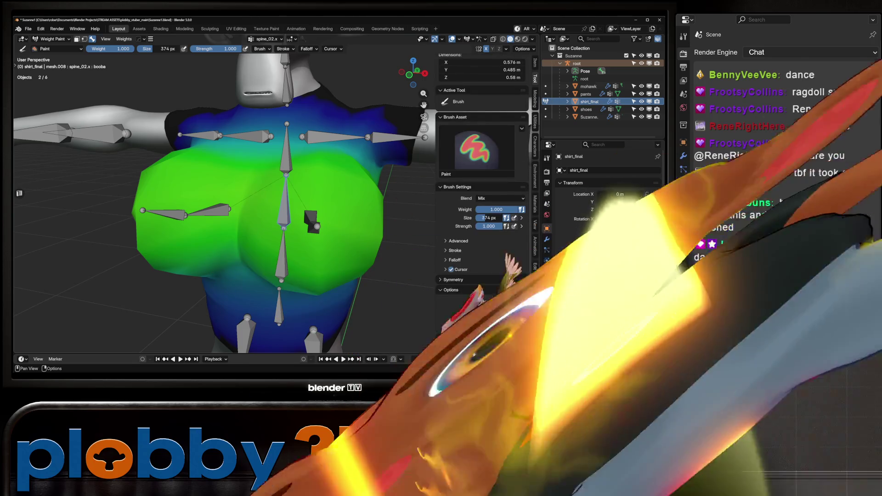
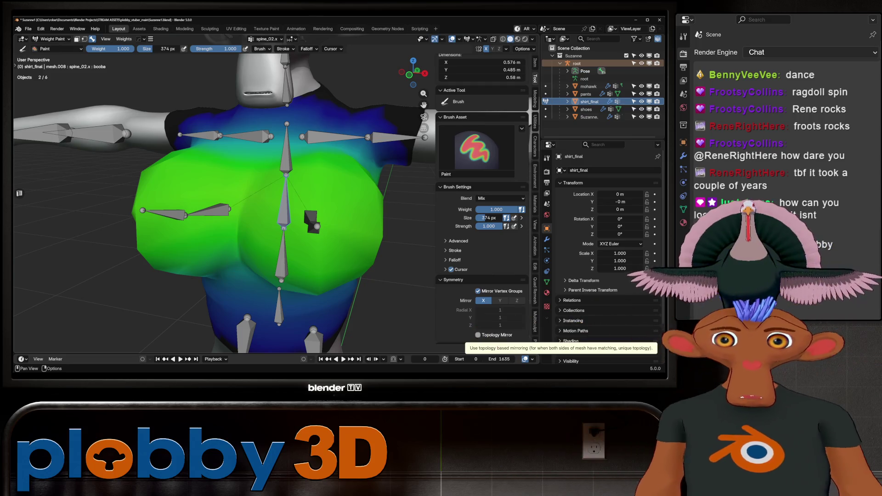
- Return the shirt to weight painting and frame the torso from the front
key("Tab")
key("KP_1")
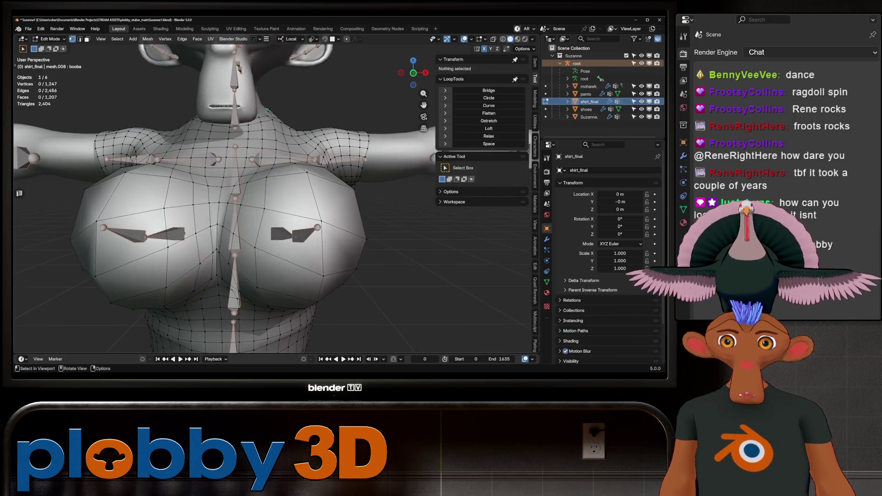
scroll(345, 208, "down", 3)
key("Tab")
scroll(346, 209, "up", 2)
mouse_move(345, 208)
middle_mouse_down()
mouse_move(280, 232)
mouse_move(230, 235)
mouse_move(257, 231)
middle_mouse_up()
- Paint booba_L weight onto the shirt's chest, strongest close to the bone
left_click(294, 232, "ctrl")
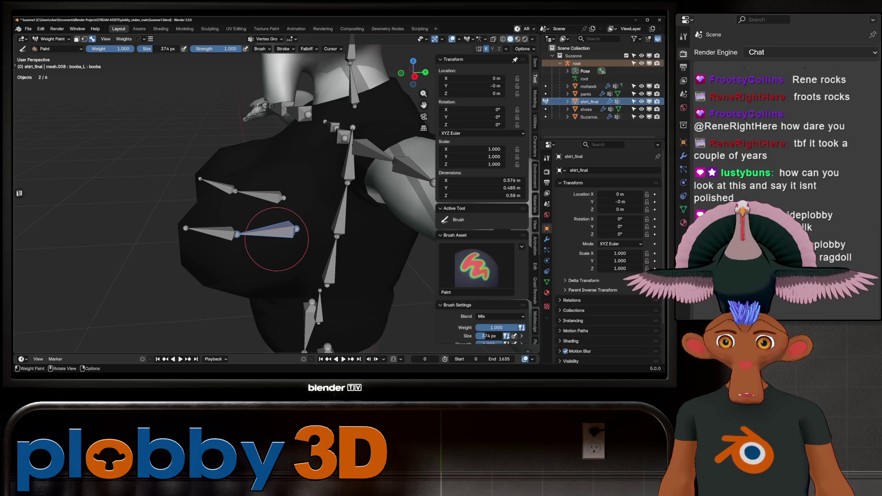
mouse_move(265, 221)
middle_mouse_down()
mouse_move(310, 245)
mouse_move(294, 248)
mouse_move(321, 257)
middle_mouse_up()
mouse_move(354, 257)
left_mouse_down()
mouse_move(296, 257)
mouse_move(275, 246)
left_mouse_up()
mouse_move(275, 246)
middle_mouse_down()
mouse_move(295, 227)
mouse_move(341, 211)
mouse_move(282, 198)
mouse_move(276, 157)
mouse_move(285, 220)
mouse_move(248, 166)
mouse_move(271, 188)
middle_mouse_up()
- Blur the booba_L chest weights, then select the booba_L.001 bone
mouse_move(363, 202)
middle_mouse_down()
mouse_move(258, 213)
mouse_move(275, 256)
middle_mouse_up()
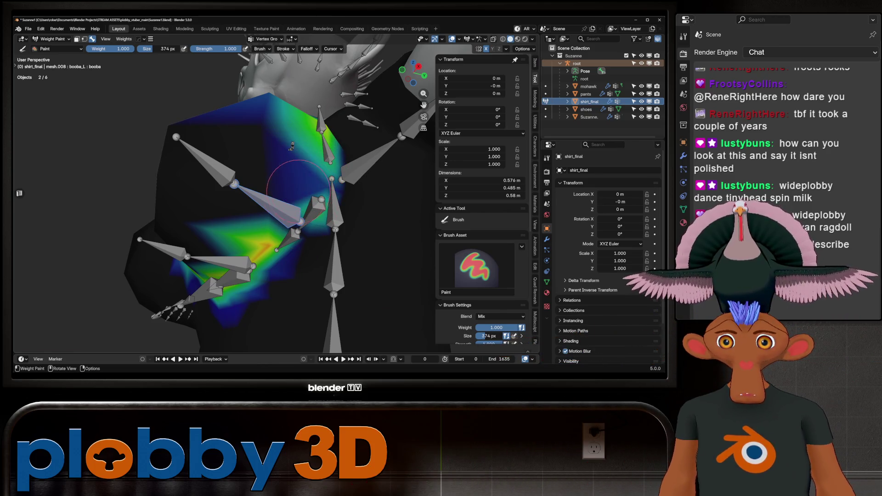
middle_click_drag(283, 224, 286, 208)
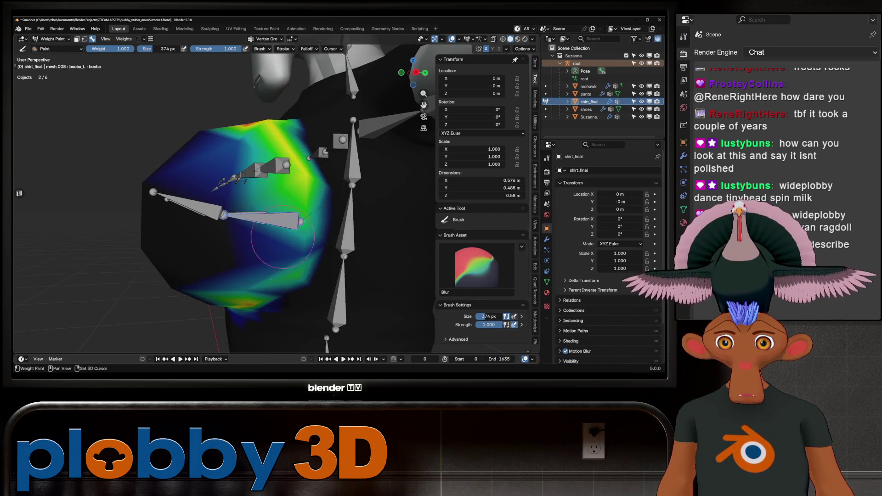
middle_click_drag(259, 272, 271, 257)
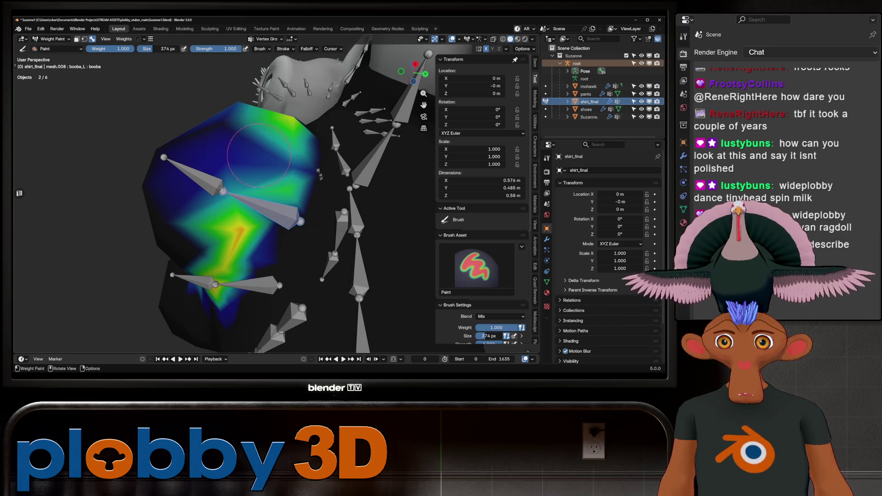
mouse_move(259, 155)
middle_mouse_down()
mouse_move(233, 206)
mouse_move(264, 270)
mouse_move(275, 250)
mouse_move(323, 223)
mouse_move(280, 225)
mouse_move(334, 202)
middle_mouse_up()
key("shift")
key("shift")
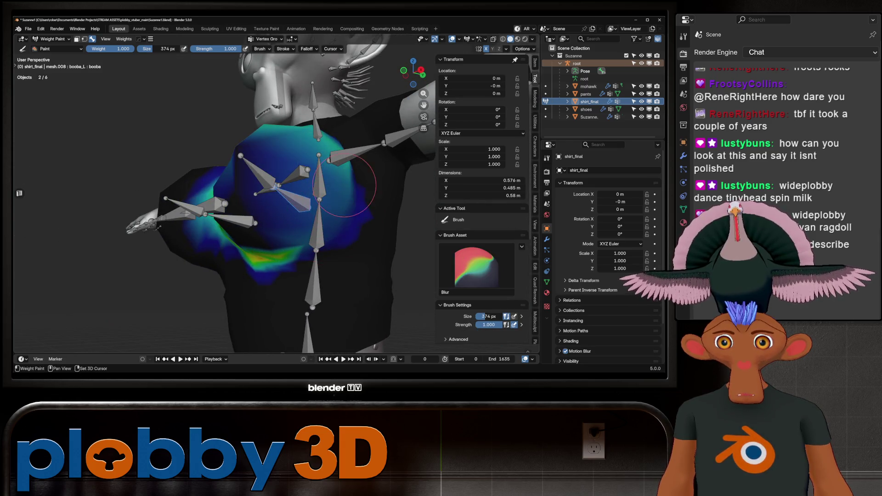
middle_click_drag(285, 246, 275, 246)
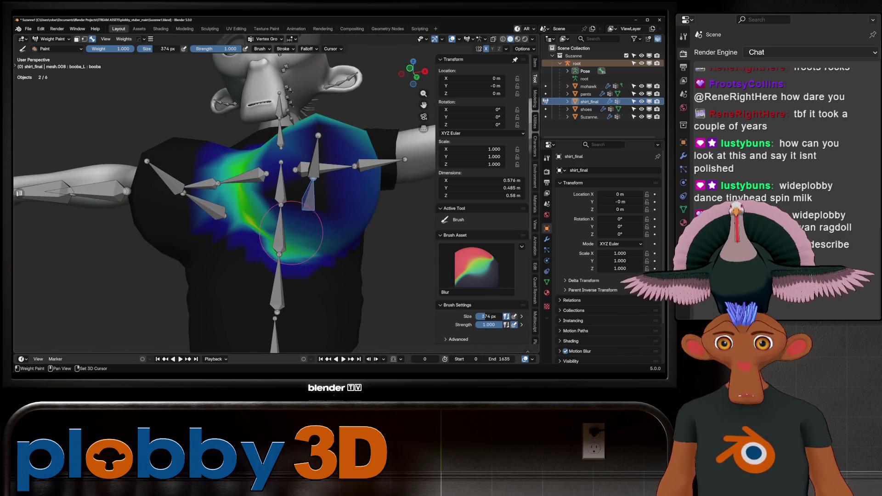
middle_click_drag(314, 155, 292, 225)
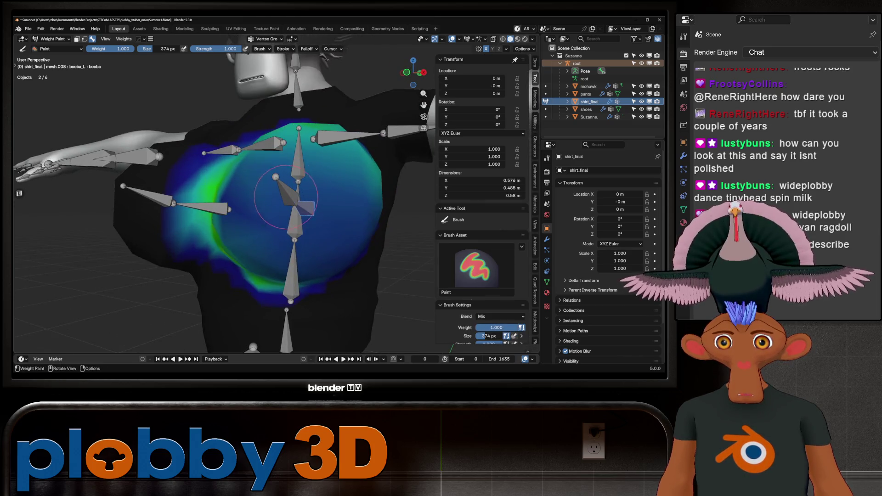
left_click(291, 200, "ctrl")
scroll(293, 198, "up", 2)
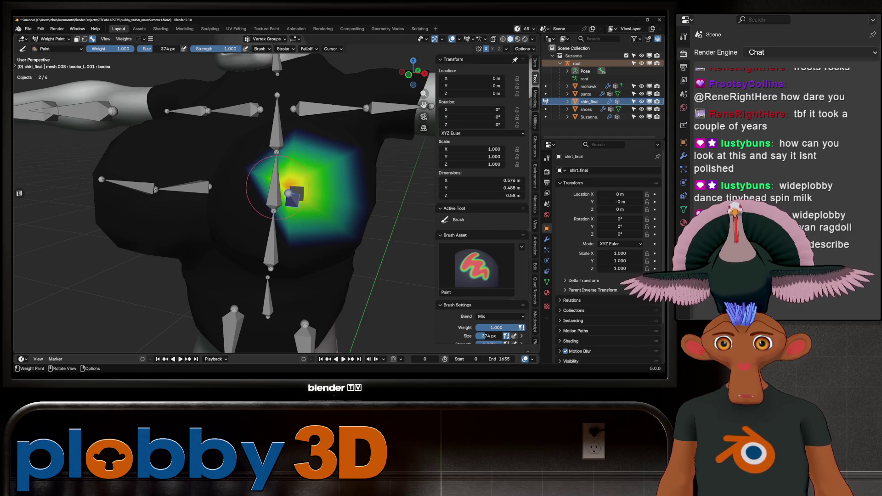
- Blur the harsh booba_L chest weights into the surrounding shirt area
scroll(277, 188, "down", 3)
mouse_move(277, 187)
middle_mouse_down()
mouse_move(306, 223)
mouse_move(305, 195)
mouse_move(306, 209)
mouse_move(276, 212)
mouse_move(282, 214)
middle_mouse_up()
left_click_drag(283, 214, 292, 193, "shift")
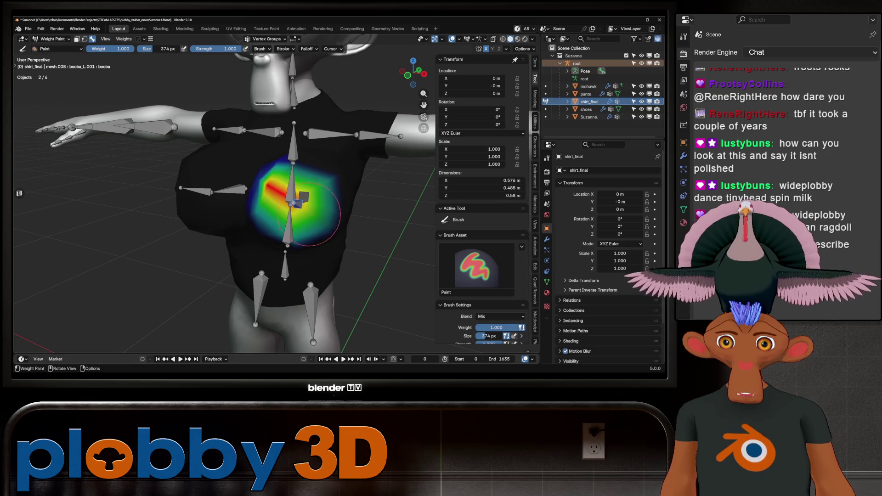
left_click_drag(308, 213, 303, 209, "shift")
middle_click_drag(304, 209, 294, 216)
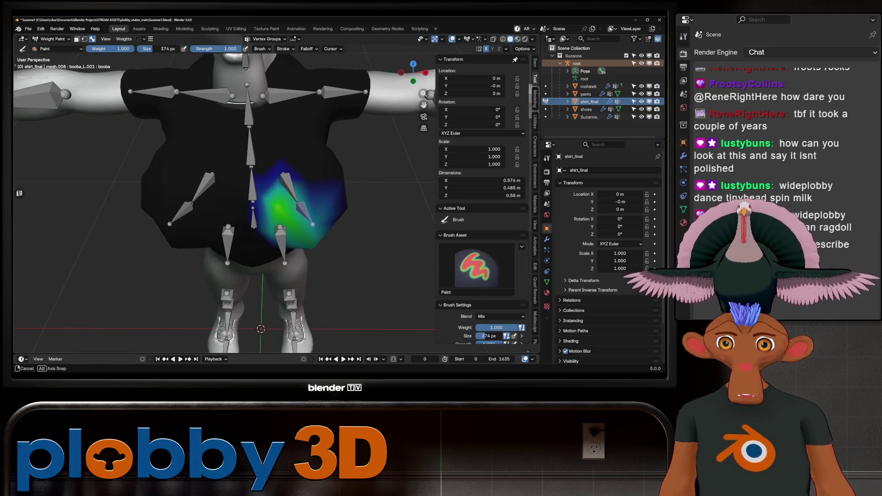
left_click_drag(326, 194, 315, 205, "shift")
middle_click_drag(315, 205, 286, 224)
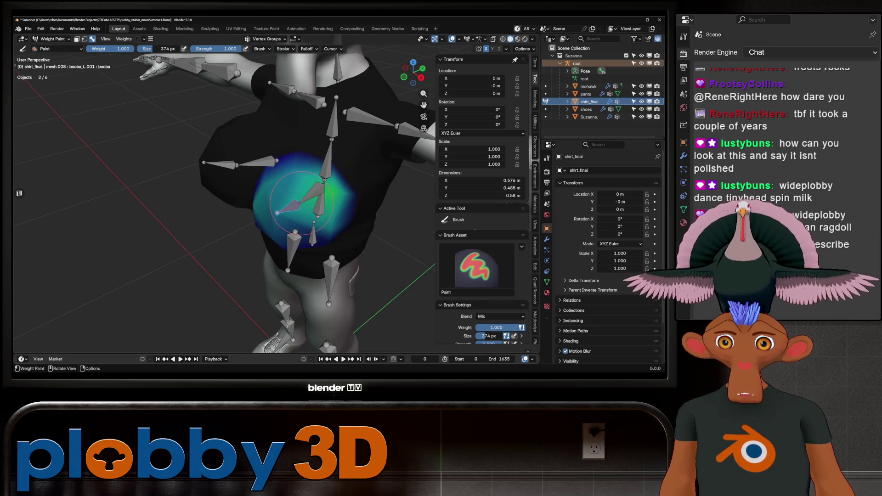
left_click_drag(301, 202, 296, 202, "shift")
middle_click_drag(295, 203, 306, 204)
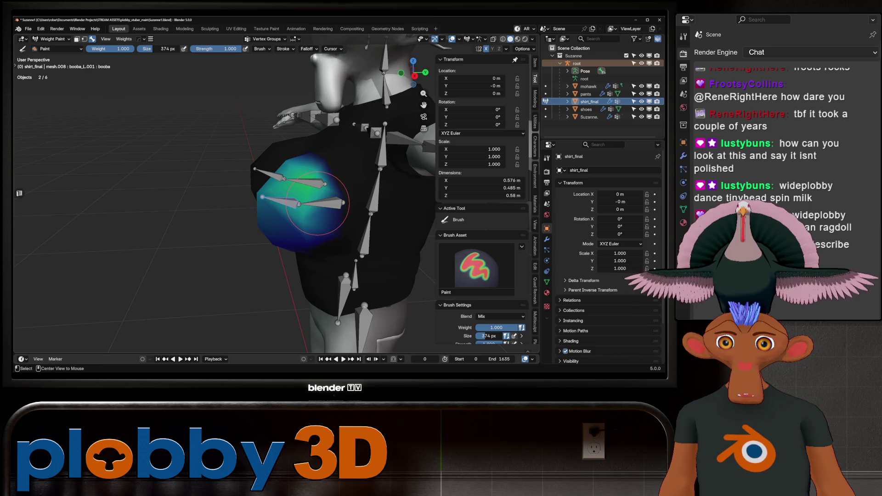
- Test-rotate the booba_L bone around X to check chest deformation, then cancel
left_click(317, 203, "ctrl")
key("r")
key("x")
key("x")
key("Escape")
key("r")
key("x")
key("x")
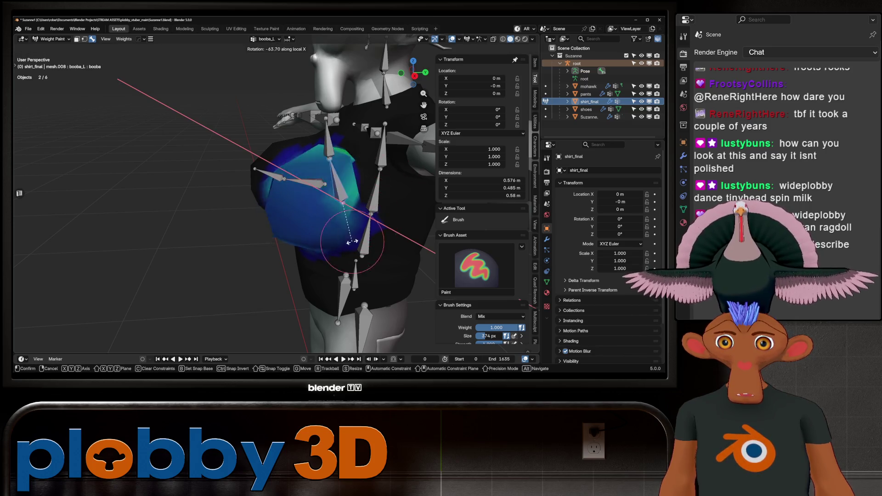
key("Escape")
- Re-smooth the chest weights and swing booba_L again to check deformation
middle_click_drag(351, 242, 338, 210)
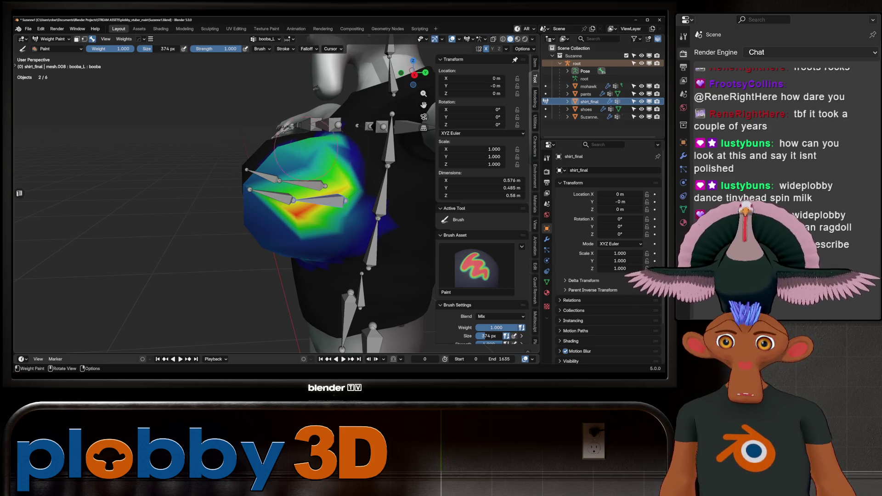
middle_click_drag(308, 147, 335, 243)
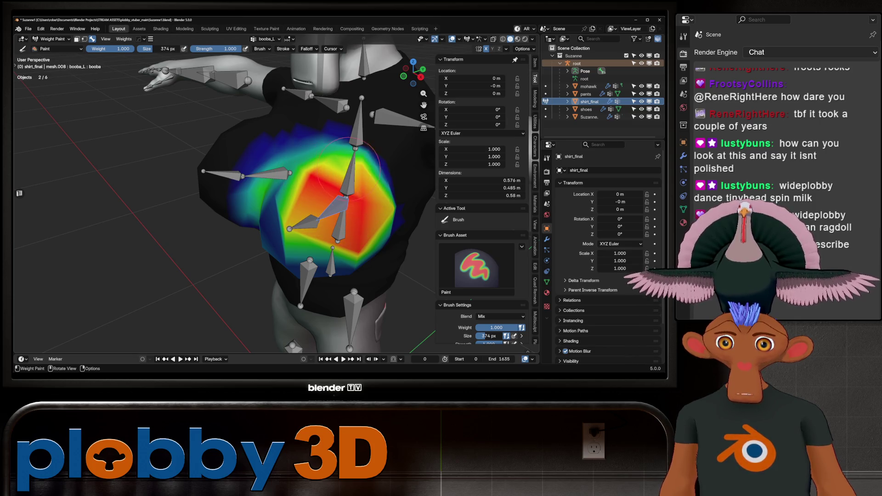
middle_click_drag(352, 161, 367, 175)
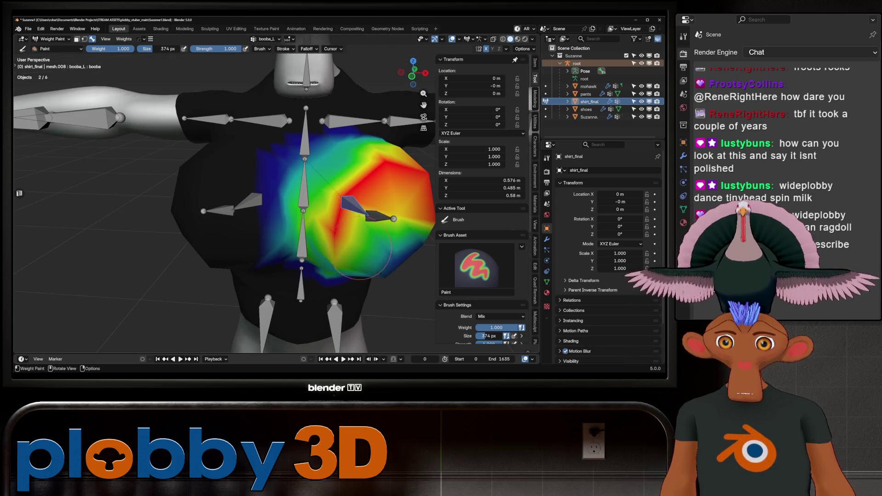
middle_click_drag(361, 248, 349, 180)
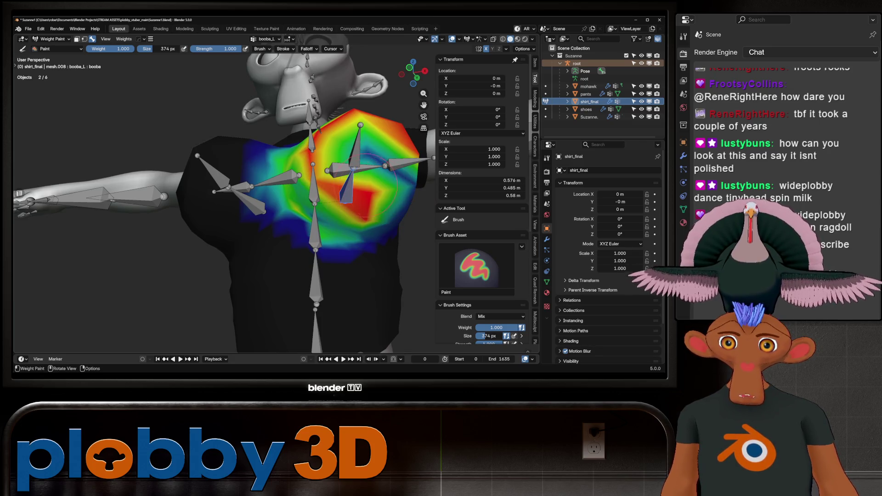
mouse_move(354, 147)
middle_mouse_down()
mouse_move(322, 209)
mouse_move(331, 184)
middle_mouse_up()
key("shift")
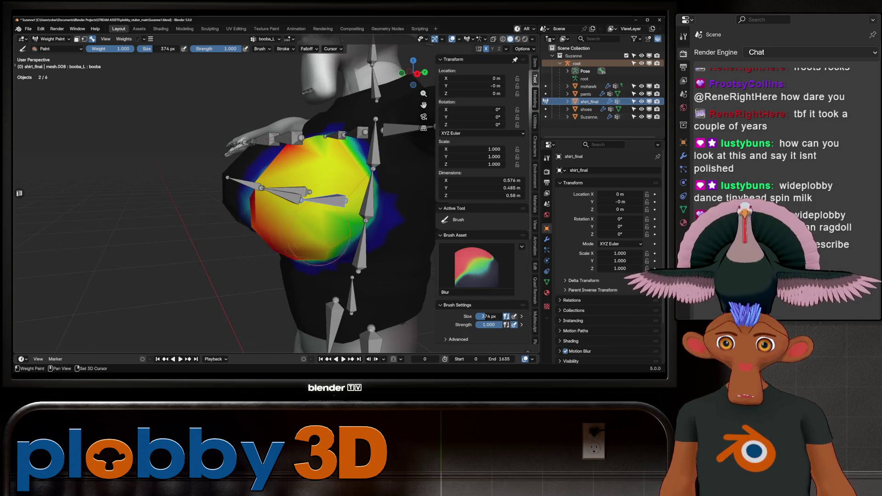
middle_click_drag(322, 232, 367, 216)
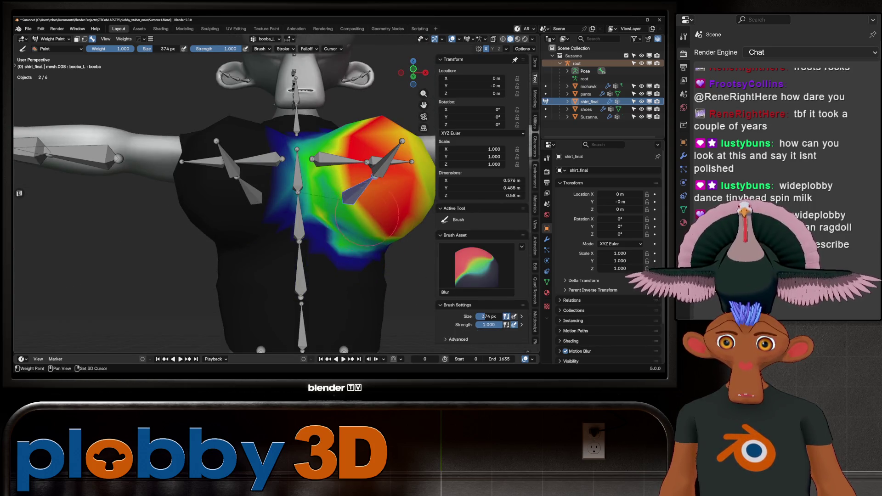
mouse_move(349, 158)
middle_mouse_down()
mouse_move(340, 184)
mouse_move(345, 215)
middle_mouse_up()
key("r")
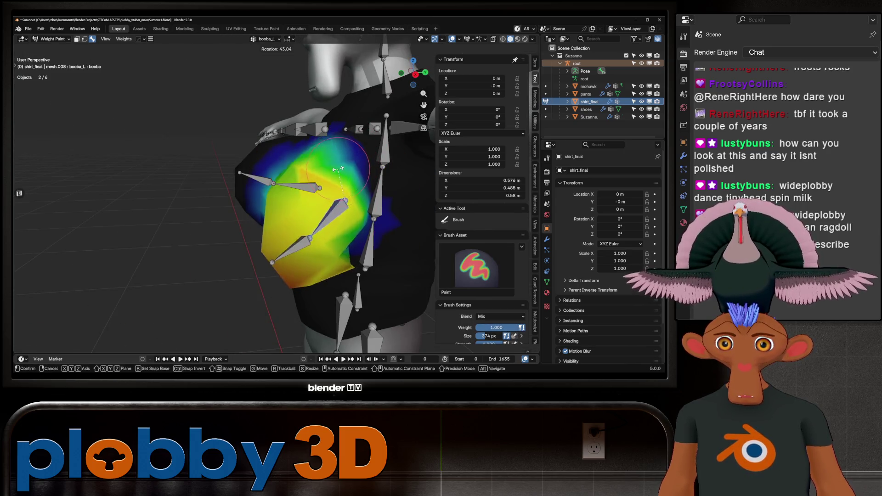
middle_click_drag(338, 169, 355, 145)
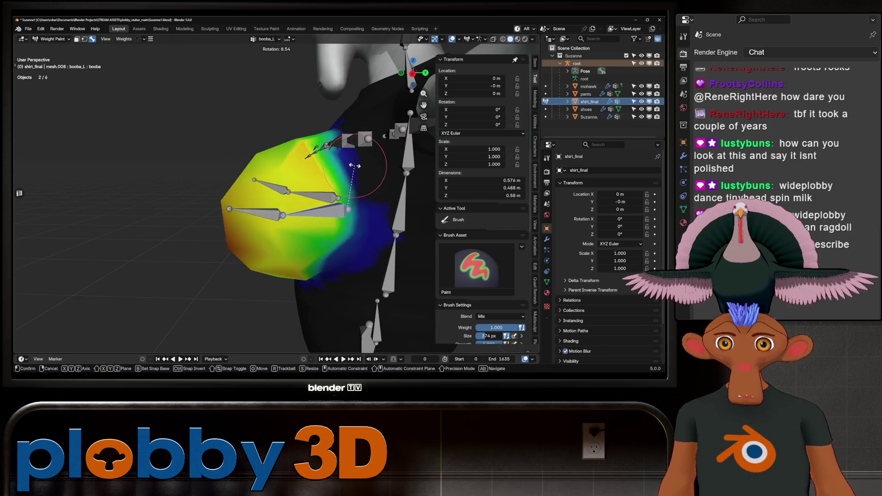
key("Escape")
key("shift")
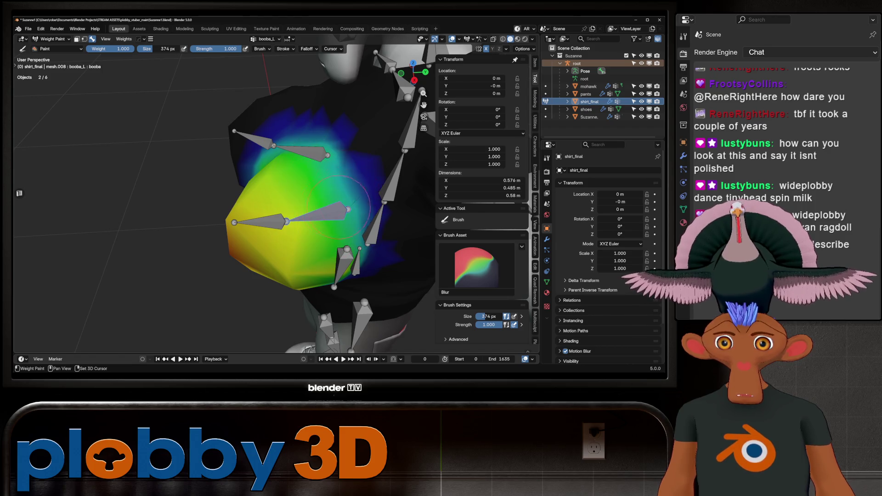
- Select booba_L.001 and test-rotate it, cancelling back to rest pose
middle_click_drag(285, 195, 367, 154)
key("r")
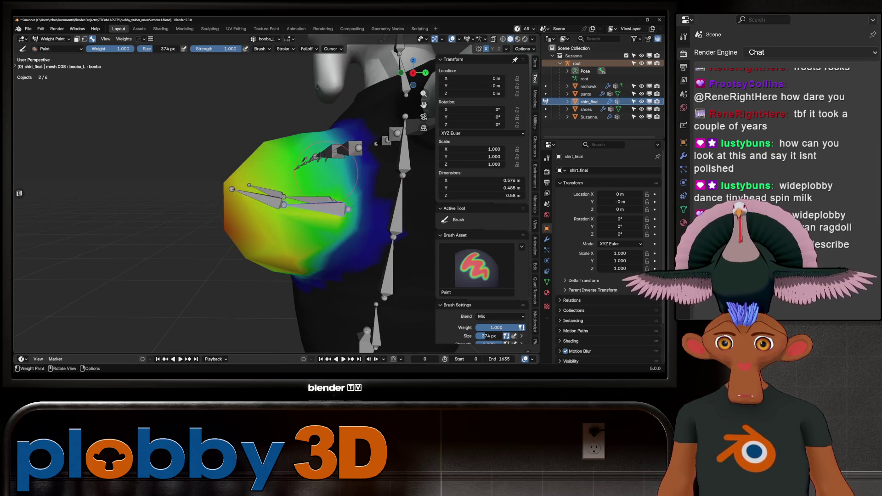
key("Escape")
left_click(322, 205, "ctrl")
key("r")
key("Escape")
- Paint weight across the shirt's chest and inspect it from several angles
middle_click_drag(325, 193, 286, 206)
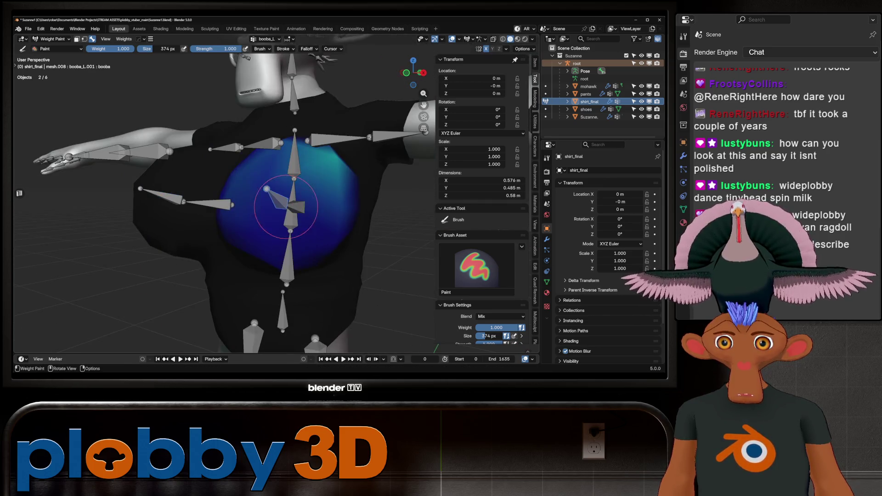
left_click_drag(275, 203, 254, 179)
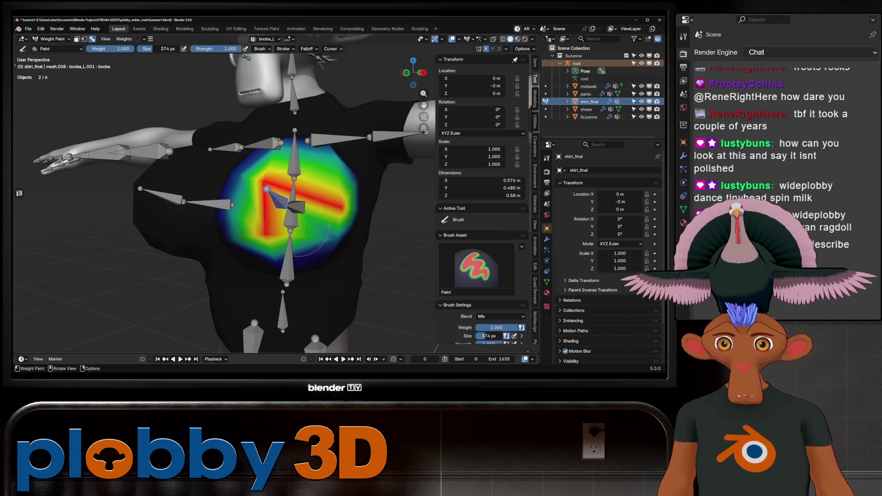
mouse_move(328, 191)
middle_mouse_down()
mouse_move(314, 203)
mouse_move(336, 203)
middle_mouse_up()
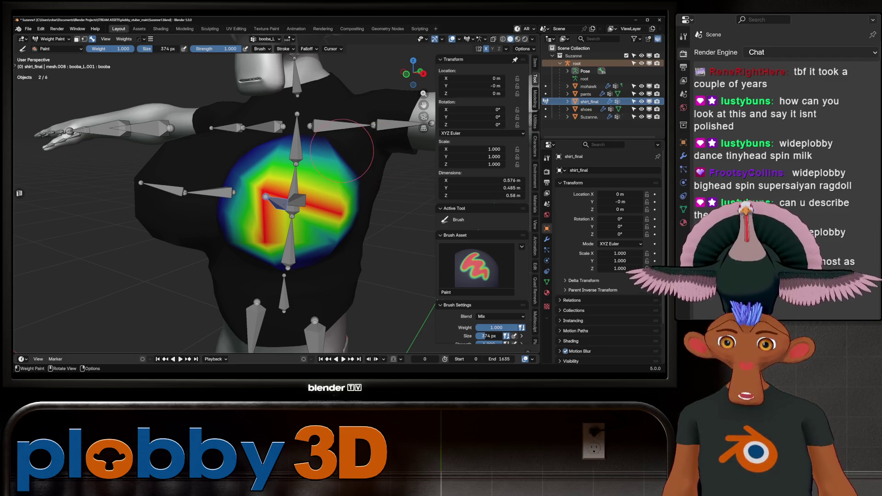
middle_click_drag(373, 157, 373, 164)
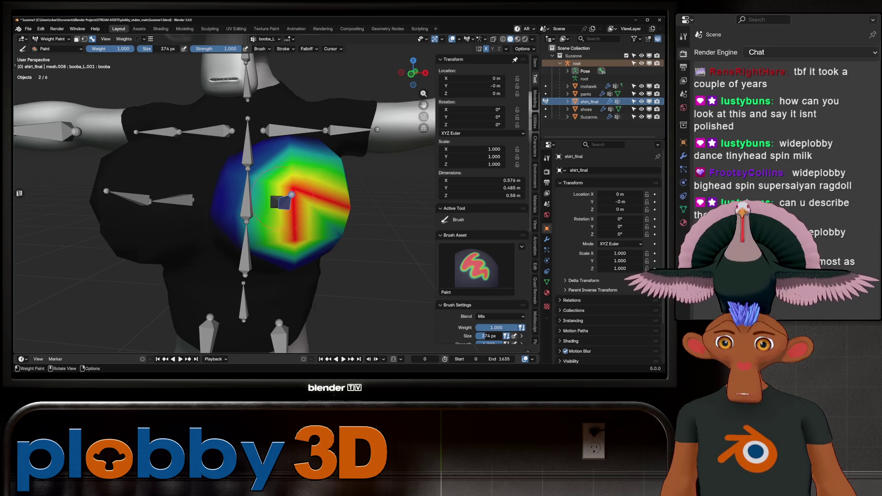
middle_click_drag(271, 209, 278, 217)
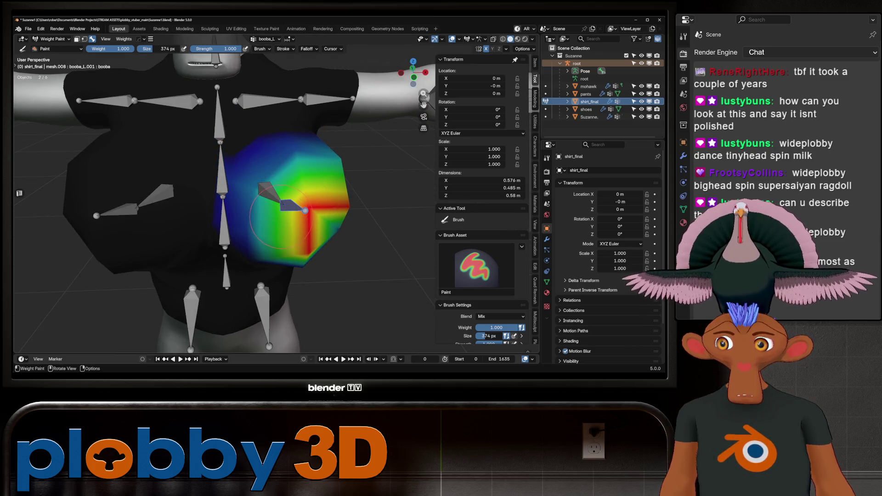
mouse_move(281, 215)
middle_mouse_down()
mouse_move(352, 214)
mouse_move(320, 210)
middle_mouse_up()
middle_click_drag(361, 184, 294, 232)
- Blur the chest weights to a softer falloff and add weight at the centre and side
key("shift")
mouse_move(289, 229)
left_mouse_down()
mouse_move(349, 198)
mouse_move(285, 266)
left_mouse_up()
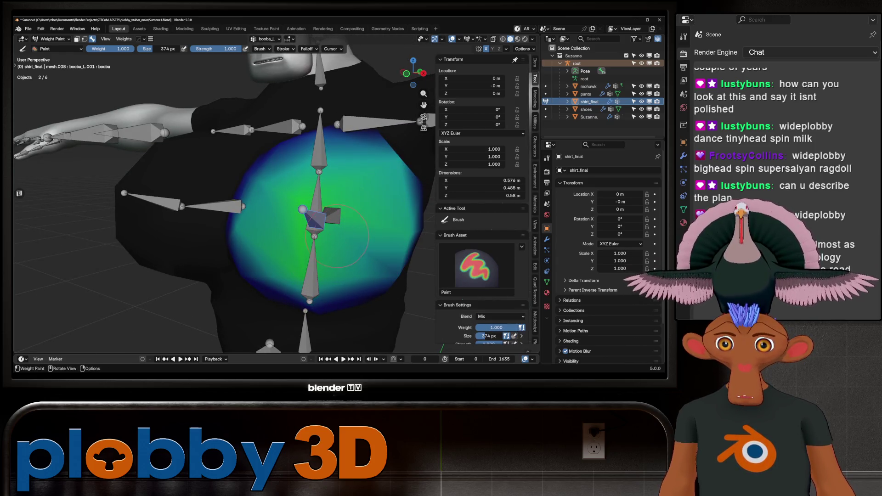
left_click_drag(298, 202, 307, 224)
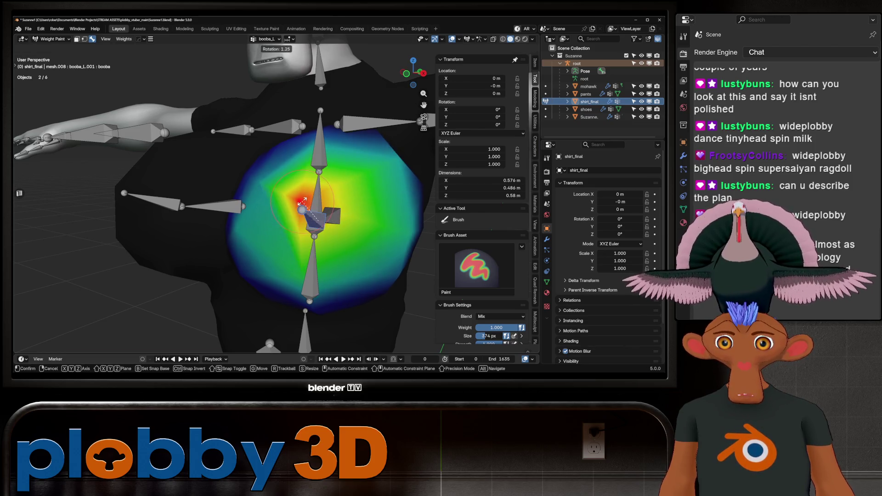
mouse_move(304, 202)
middle_mouse_down()
mouse_move(290, 175)
mouse_move(291, 192)
middle_mouse_up()
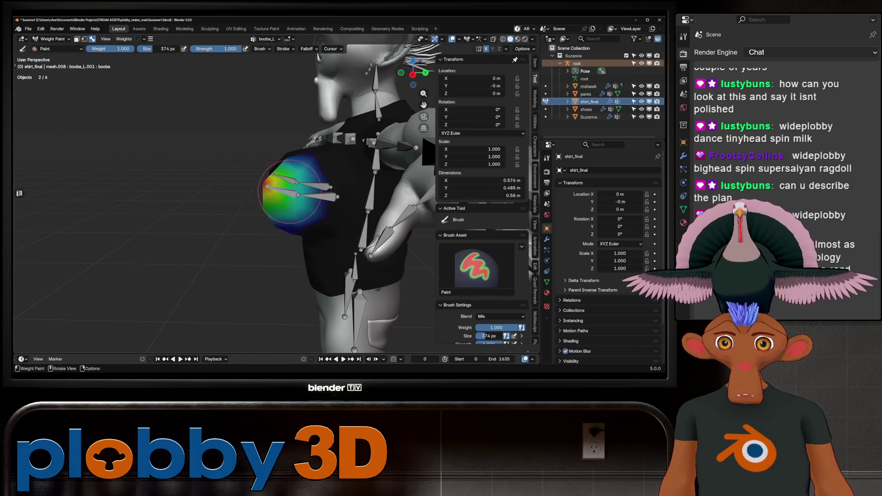
left_click_drag(310, 196, 330, 193)
middle_click_drag(330, 194, 324, 210)
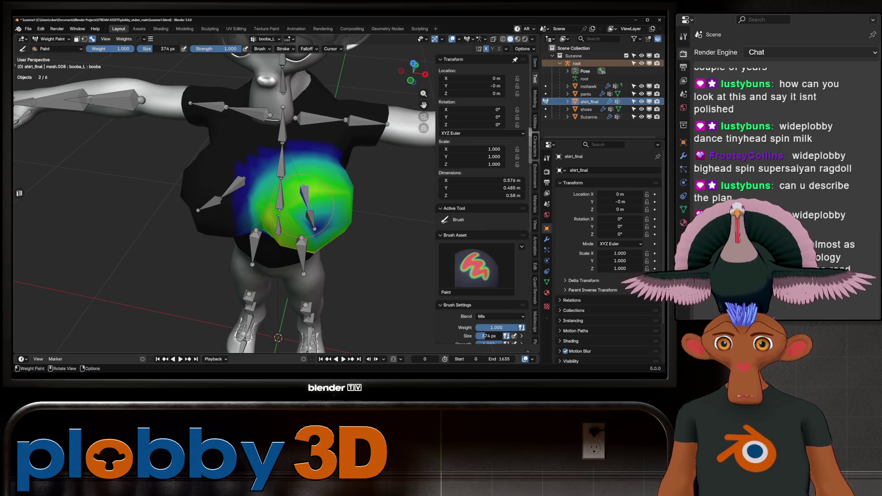
- Test-rotate the booba_L bone, then select booba_R to view its weights
key("r")
key("Escape")
scroll(253, 184, "down", 5)
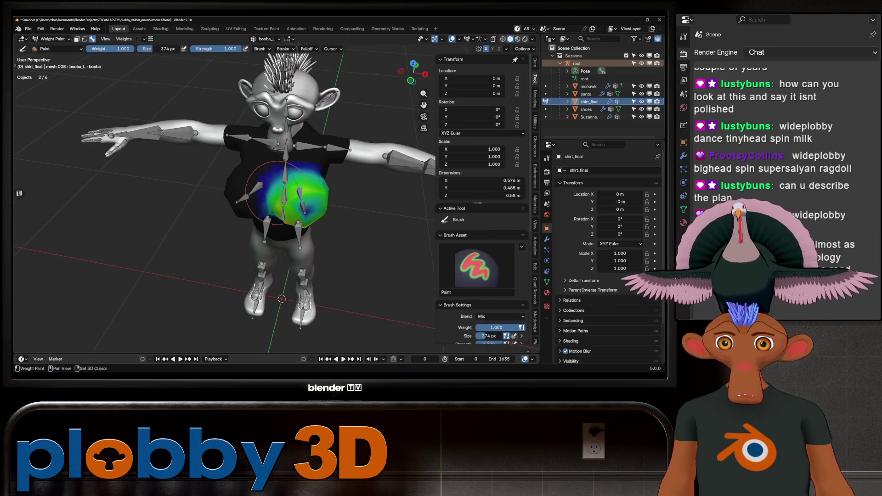
left_click(251, 190, "ctrl")
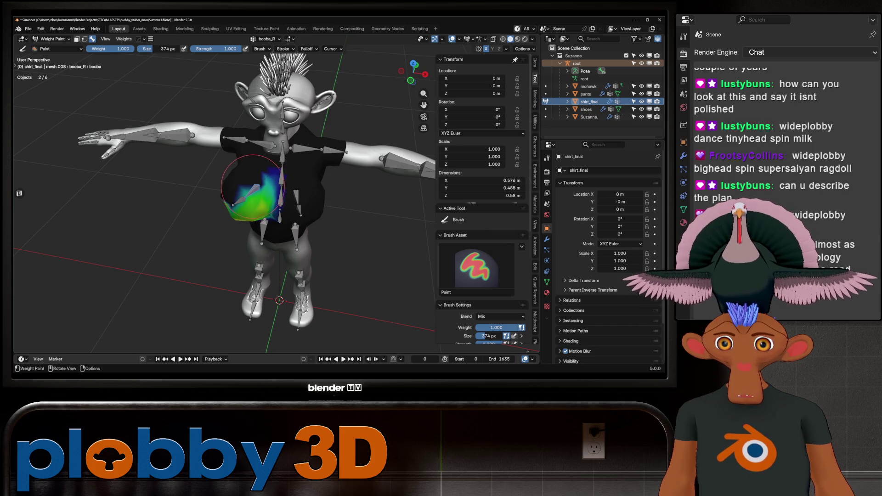
mouse_move(252, 189)
middle_mouse_down()
mouse_move(278, 190)
mouse_move(202, 200)
middle_mouse_up()
key("r")
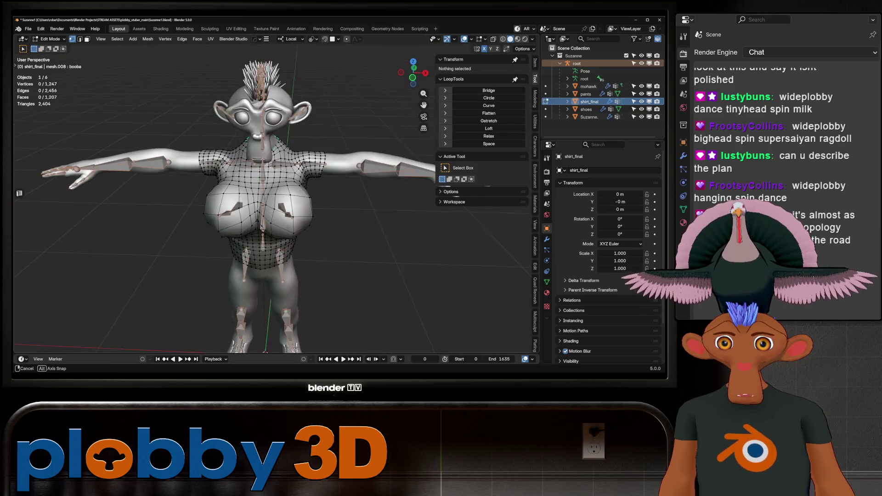
- Switch to Object Mode with only the shirt selected
left_click(51, 39)
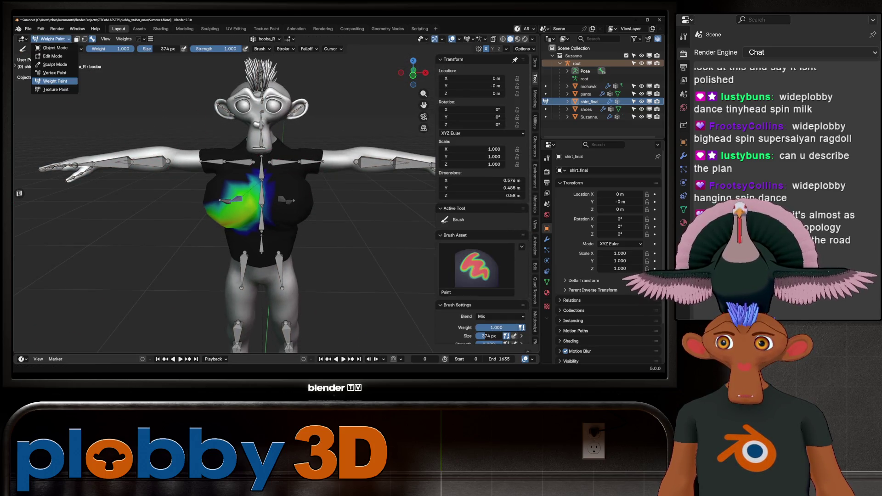
left_click(53, 48)
left_click(577, 63, "ctrl")
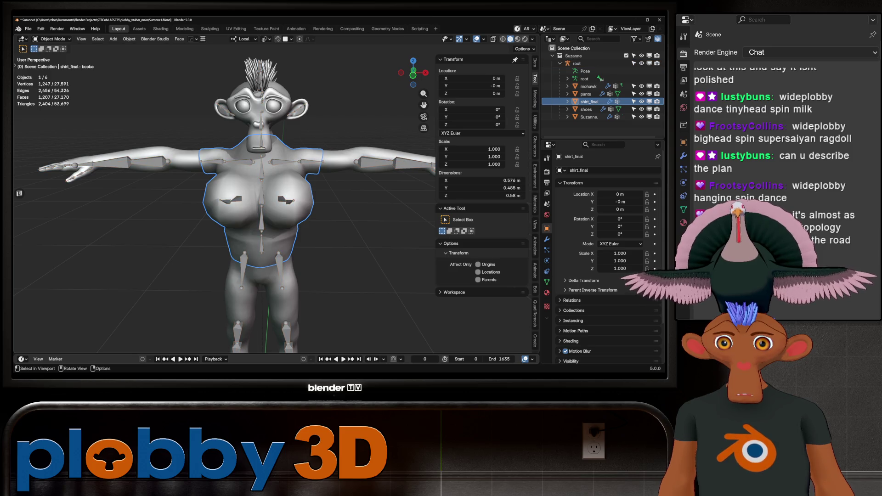
key("alt+x")
key("Escape")
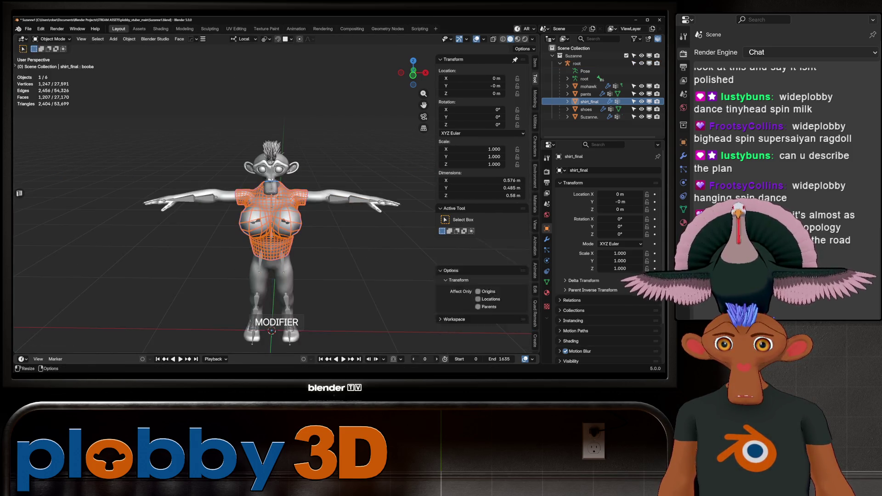
scroll(224, 202, "up", 3)
- Delete the shirt's Hops_Mirror modifier, leaving only the Armature modifier
left_click(546, 239)
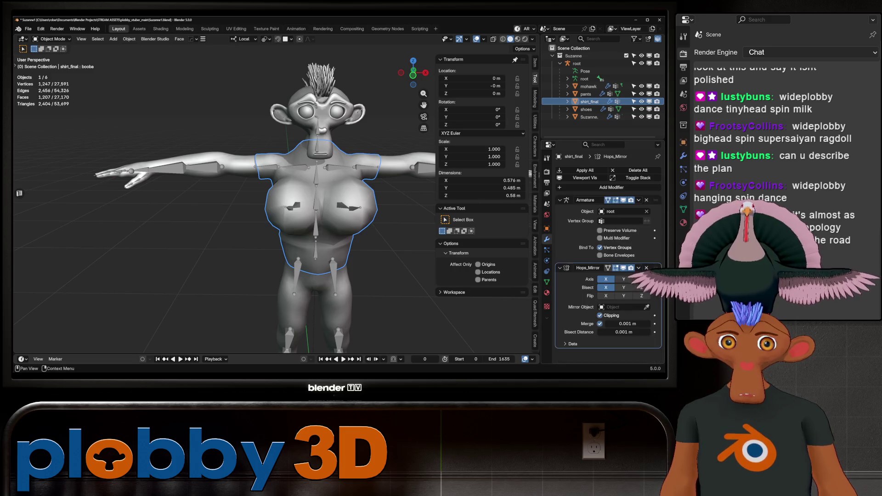
left_click_drag(656, 268, 656, 200)
key("ctrl+a")
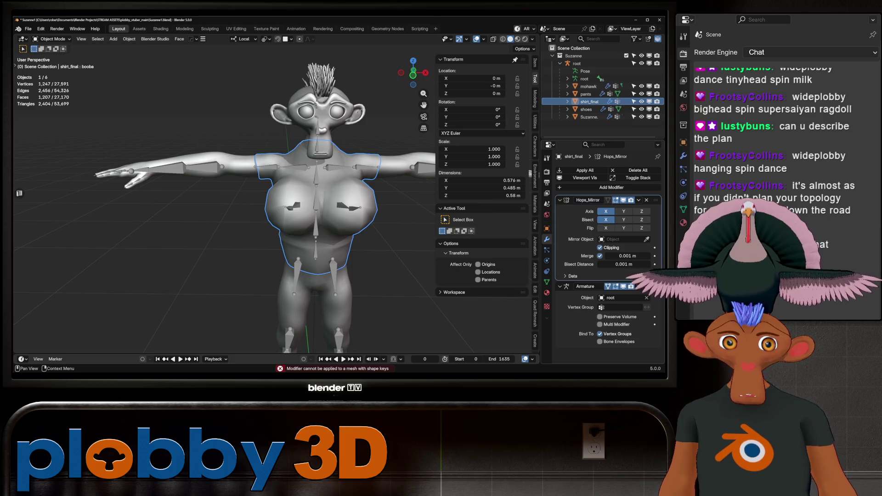
key("ctrl+x")
key("KP_Decimal")
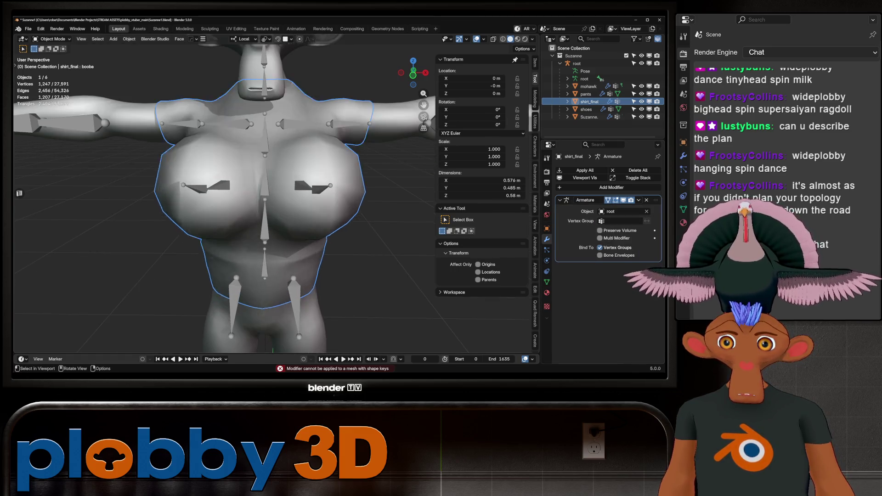
- Select the root armature, then the shirt, and enter Weight Paint mode
left_click(51, 38)
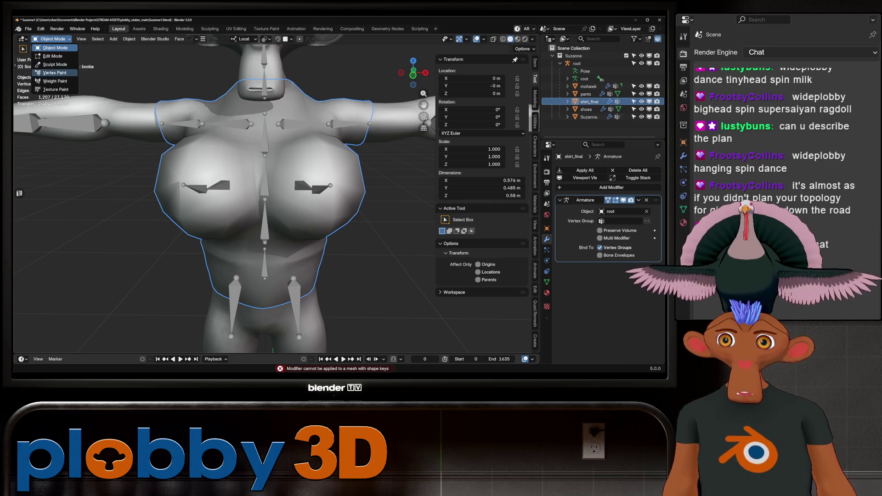
key("Escape")
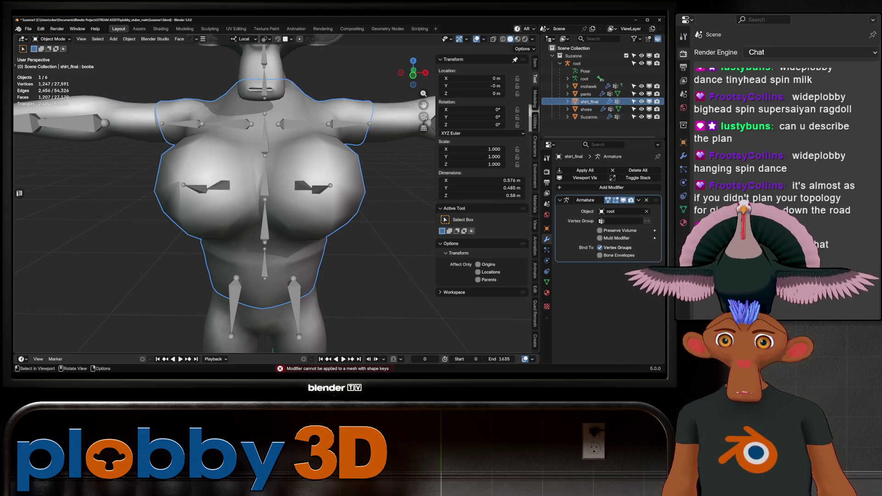
left_click(576, 63)
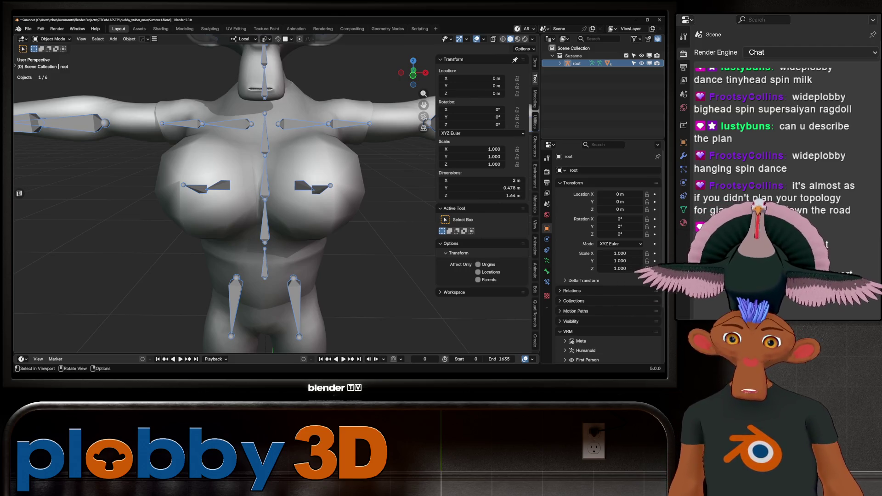
left_click(322, 138, "shift")
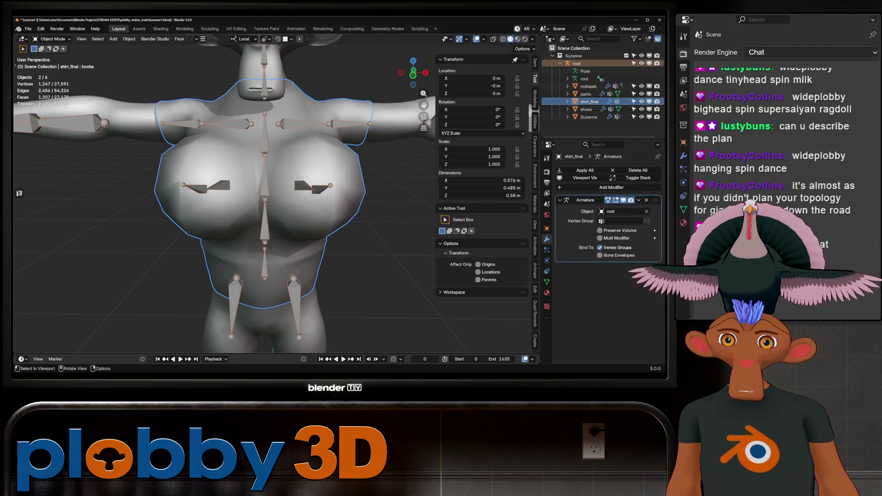
left_click(53, 39)
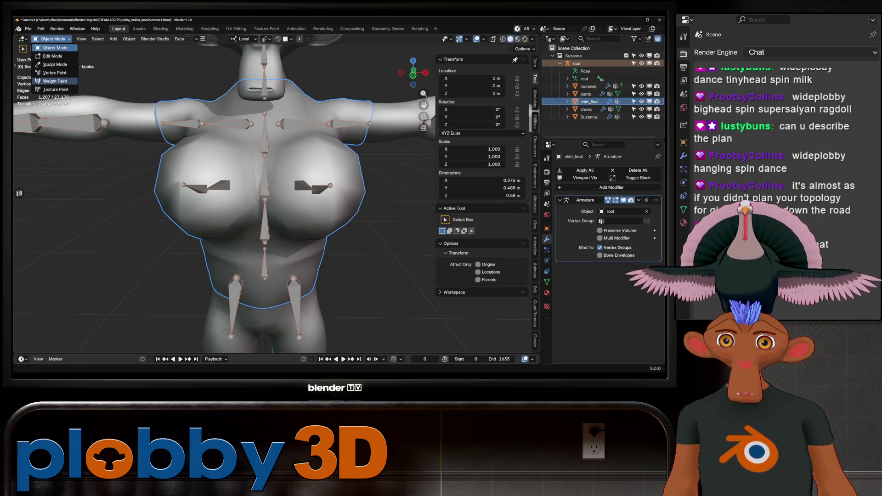
left_click(50, 81)
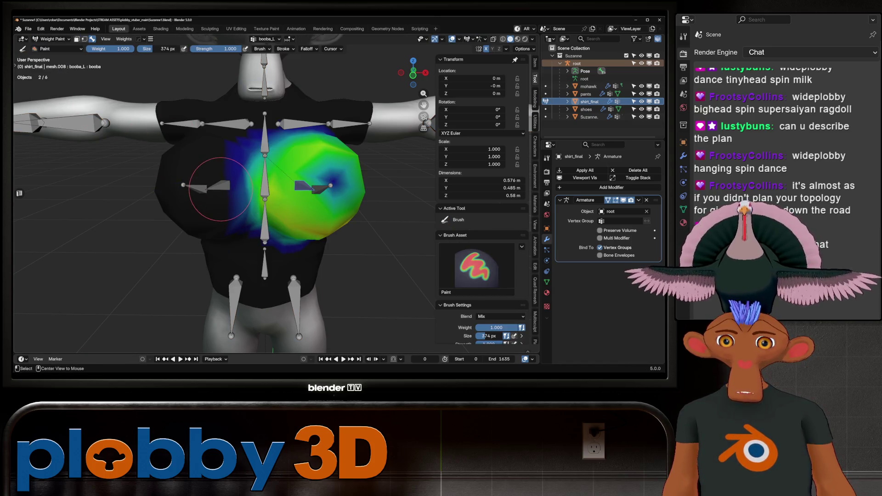
- Paint weight onto the left chest, undoing the last strokes
middle_click_drag(238, 166, 198, 193)
left_click_drag(198, 193, 160, 186)
middle_click_drag(160, 187, 196, 187)
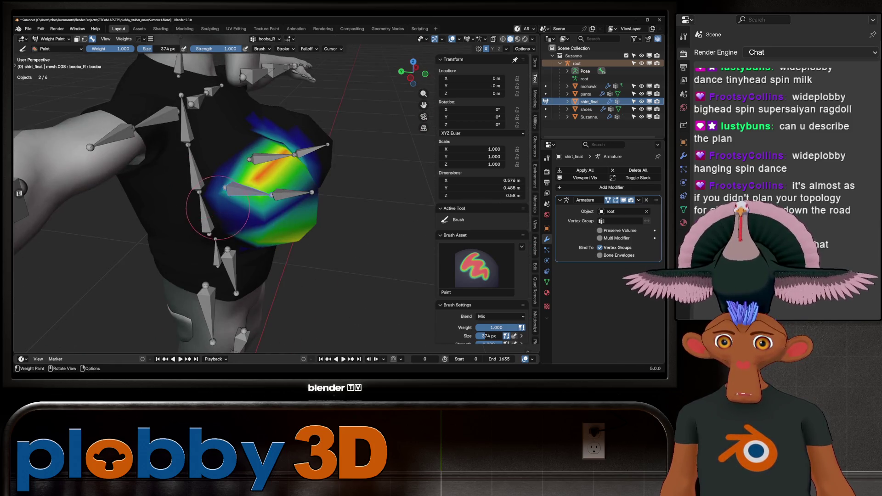
mouse_move(196, 187)
left_mouse_down()
mouse_move(216, 207)
mouse_move(261, 220)
left_mouse_up()
key("ctrl+z")
key("ctrl+z")
key("ctrl+z")
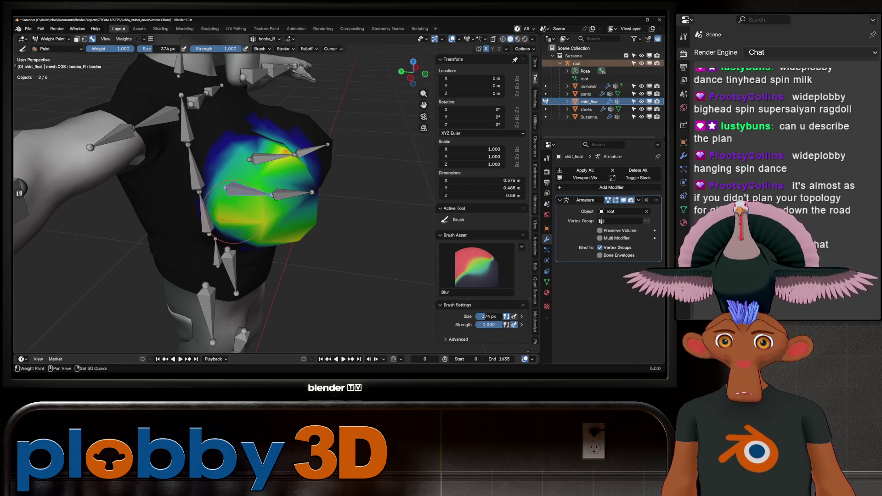
middle_click_drag(261, 219, 289, 203)
scroll(482, 198, "down", 8)
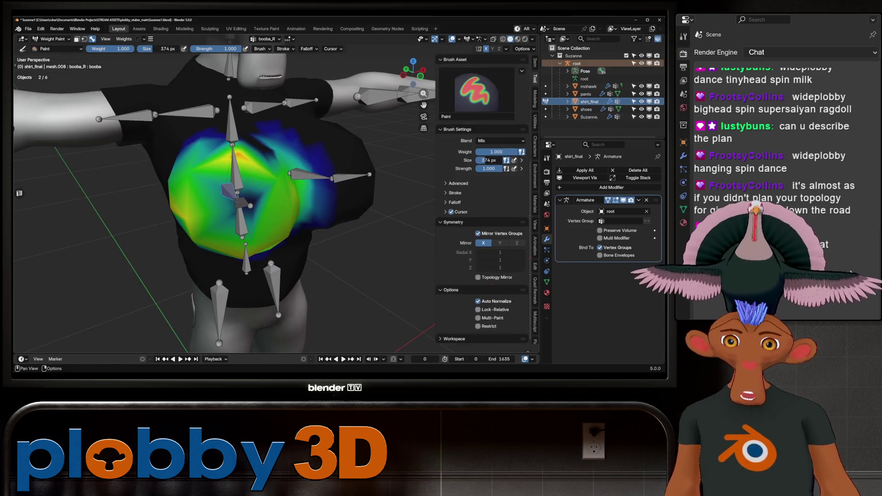
mouse_move(288, 203)
middle_mouse_down()
mouse_move(250, 192)
mouse_move(322, 129)
mouse_move(254, 249)
middle_mouse_up()
- Test-rotate the chest bone on local X, then cancel the rotation
key("shift")
key("r")
key("x")
key("x")
right_click(324, 125)
key("shift")
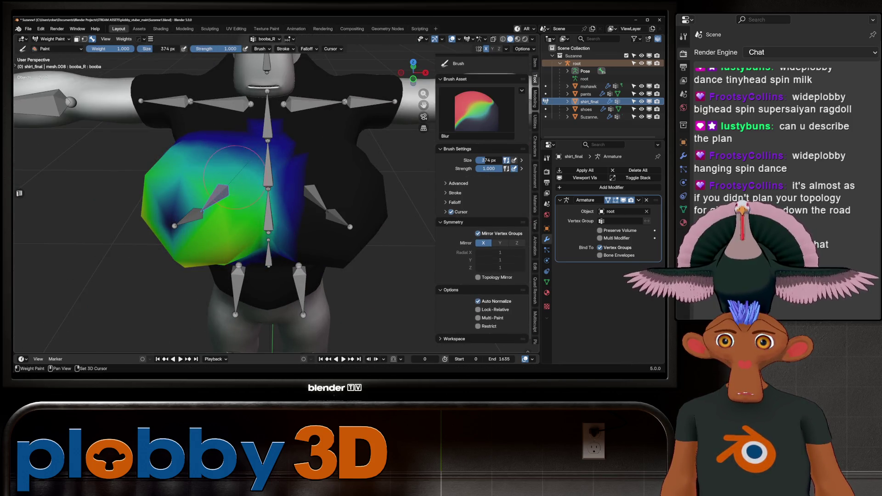
middle_click_drag(234, 177, 221, 112)
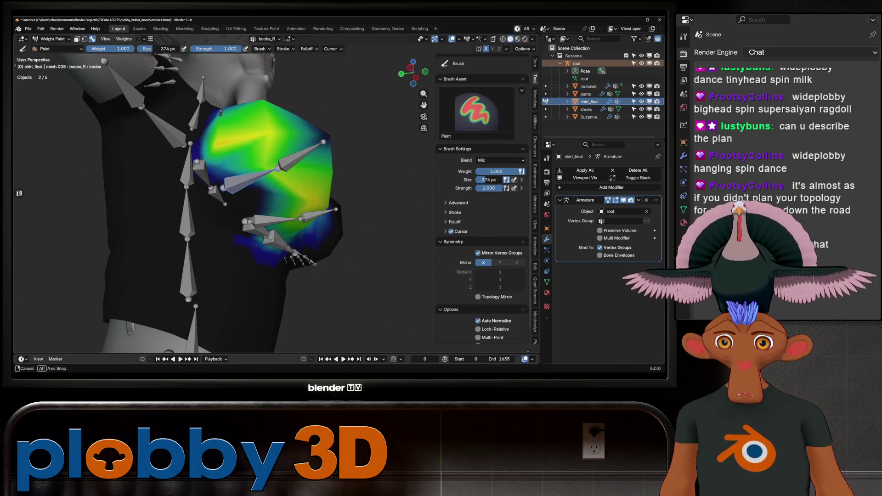
key("shift")
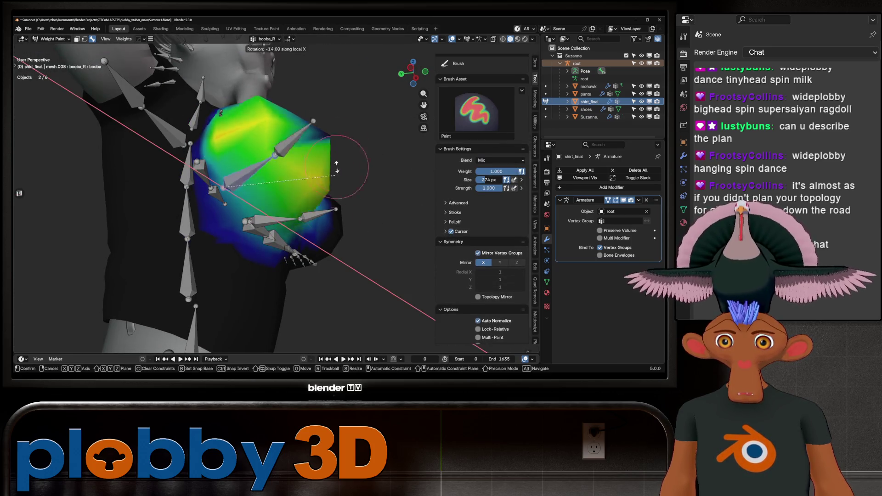
- Select booba_R.001 and swing it on local X to check the chest deformation
left_click(308, 151, "ctrl")
middle_click_drag(358, 169, 257, 174)
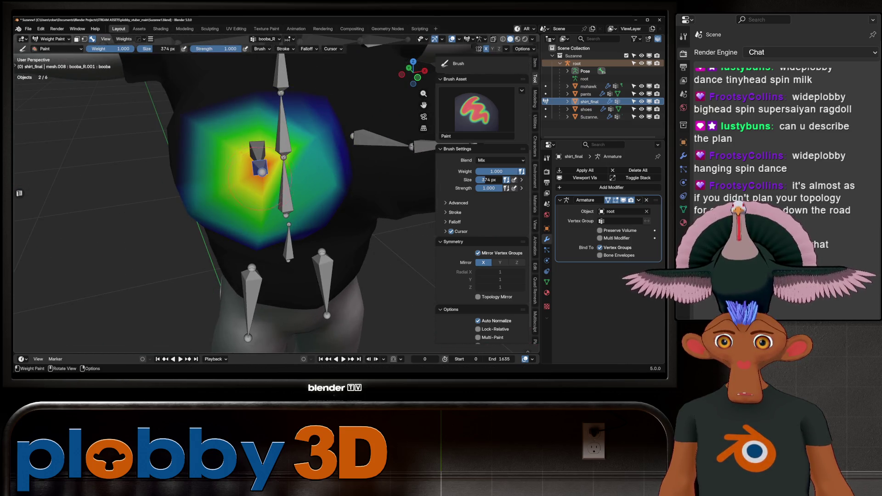
key("r")
key("x")
key("x")
mouse_move(294, 138)
middle_mouse_down()
mouse_move(321, 116)
mouse_move(285, 158)
mouse_move(231, 141)
middle_mouse_up()
left_click(285, 158)
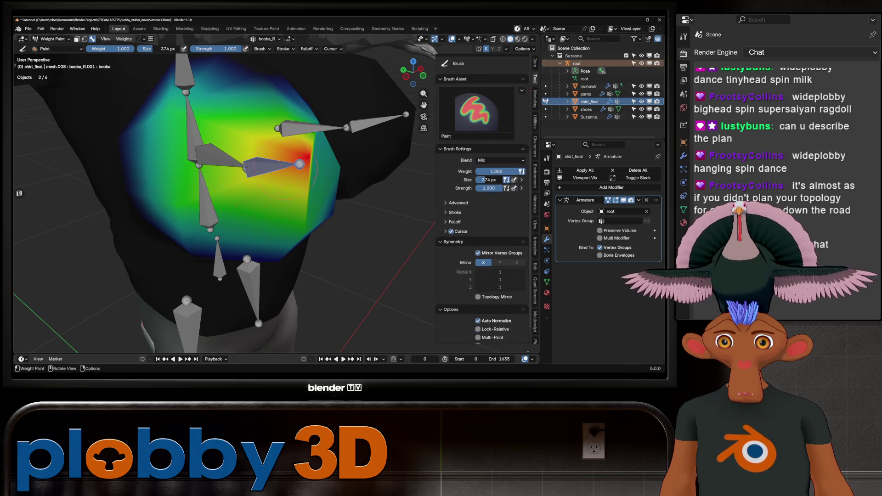
scroll(231, 140, "down", 3)
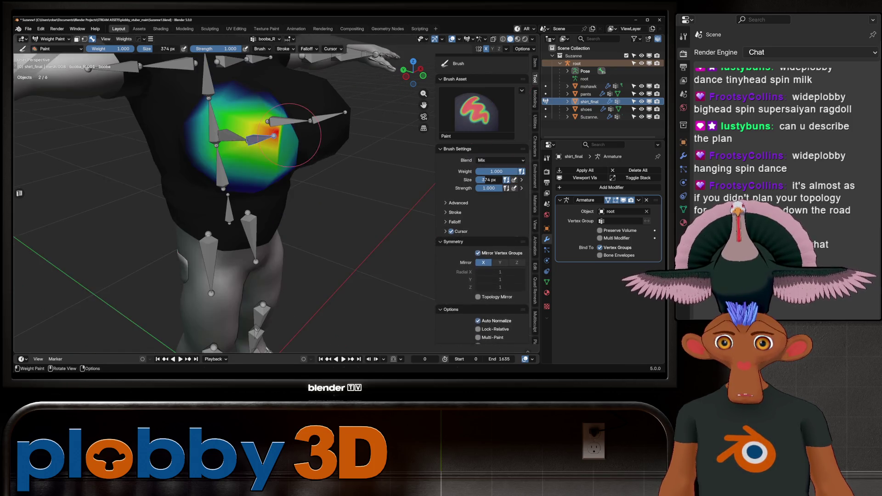
key("r")
key("x")
key("x")
left_click(295, 143)
middle_click_drag(295, 142, 272, 141)
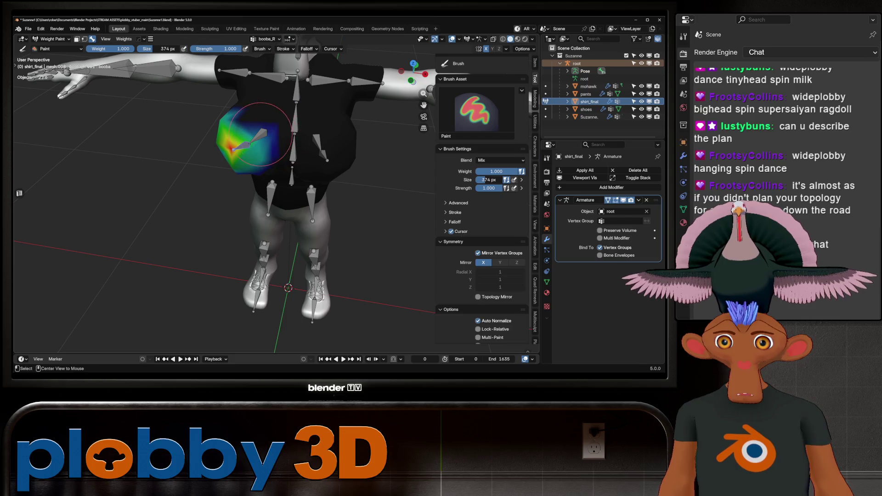
- Paint a new chest weight hotspot, blur it smooth, and test-rotate the bone
mouse_move(260, 134)
left_mouse_down()
mouse_move(322, 147)
mouse_move(244, 120)
mouse_move(252, 113)
left_mouse_up()
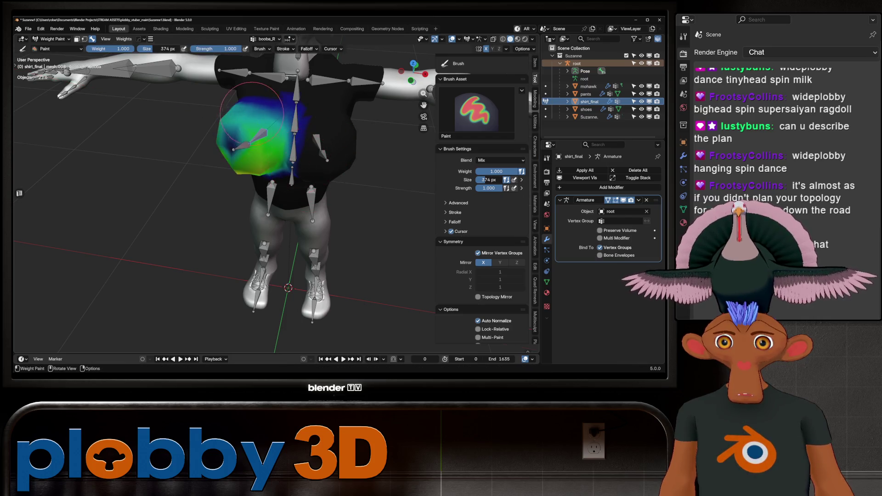
scroll(252, 114, "up", 2)
left_click(265, 109)
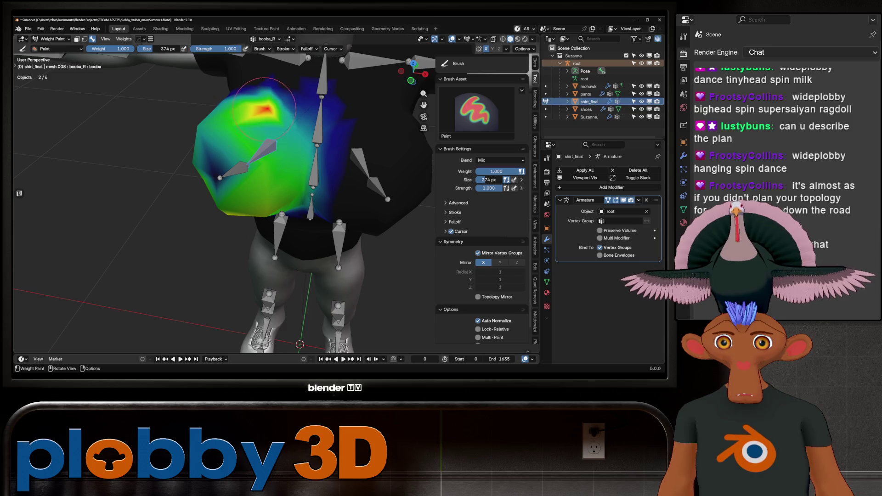
left_click_drag(283, 129, 266, 118, "shift")
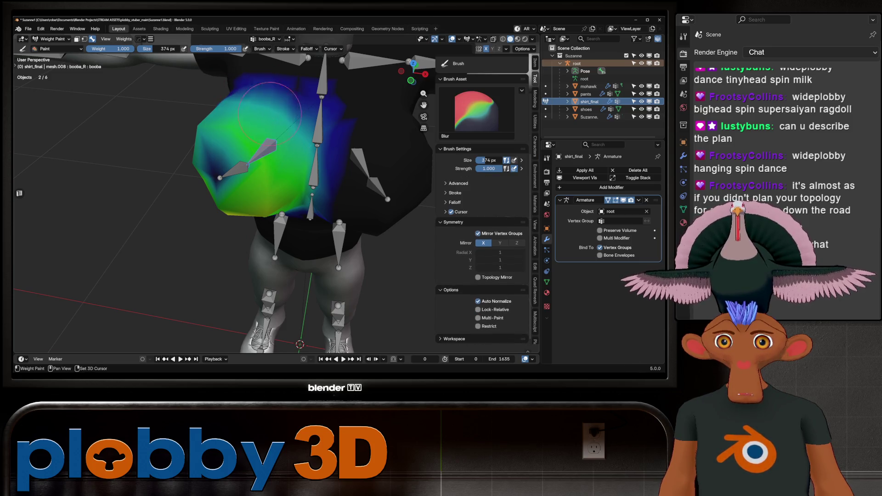
key("r")
key("x")
key("x")
right_click(330, 144)
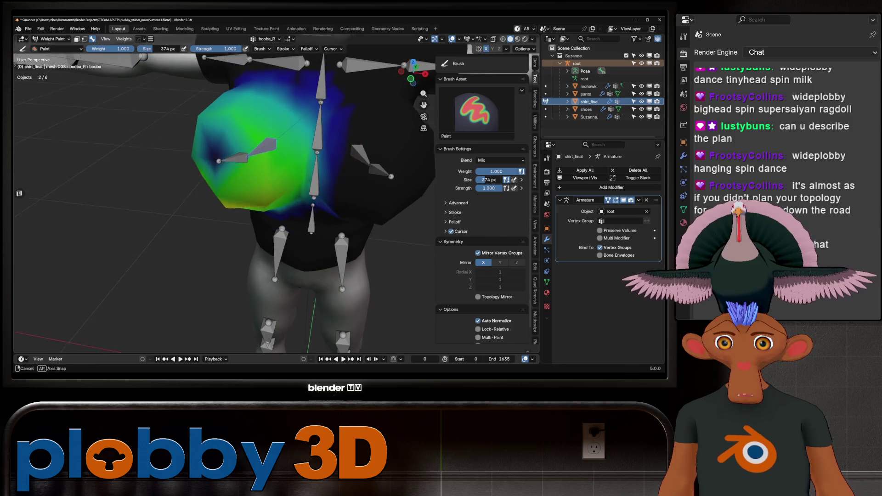
- Run Smooth Vertex Weights on booba_R, booba_R.001 and booba_L.001, then reselect booba_L
left_click(293, 163)
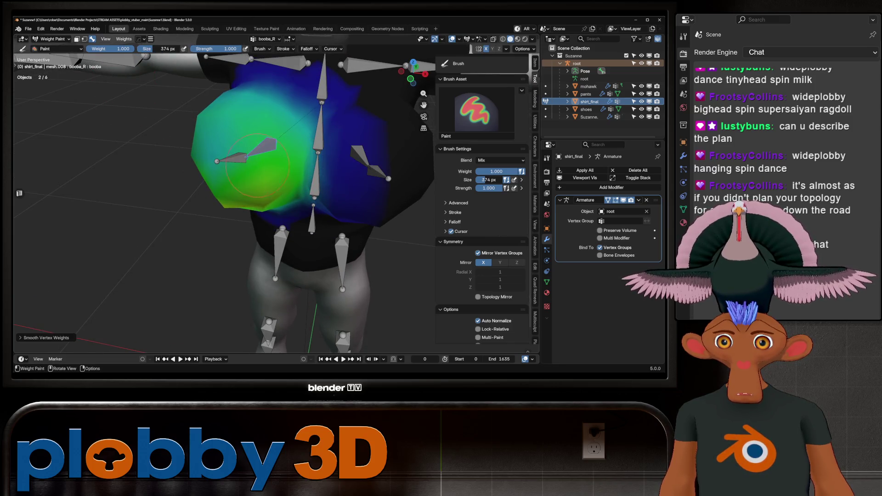
left_click(245, 160, "ctrl")
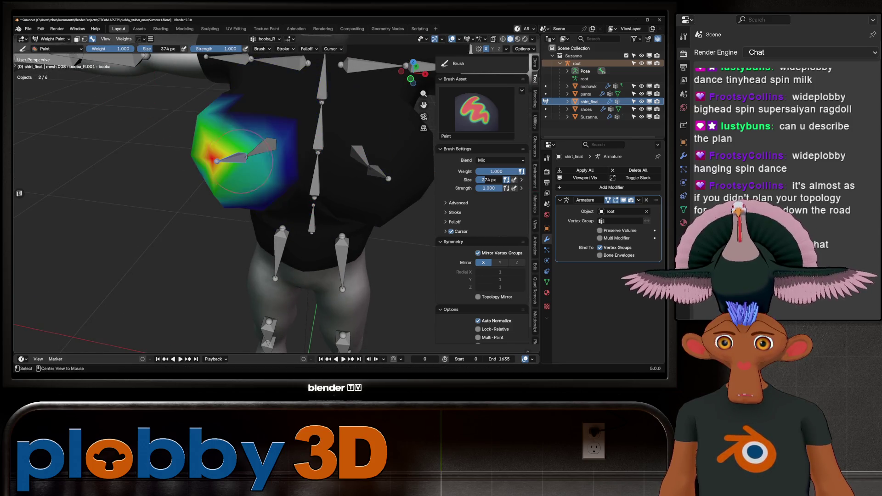
key("q")
left_click(329, 172)
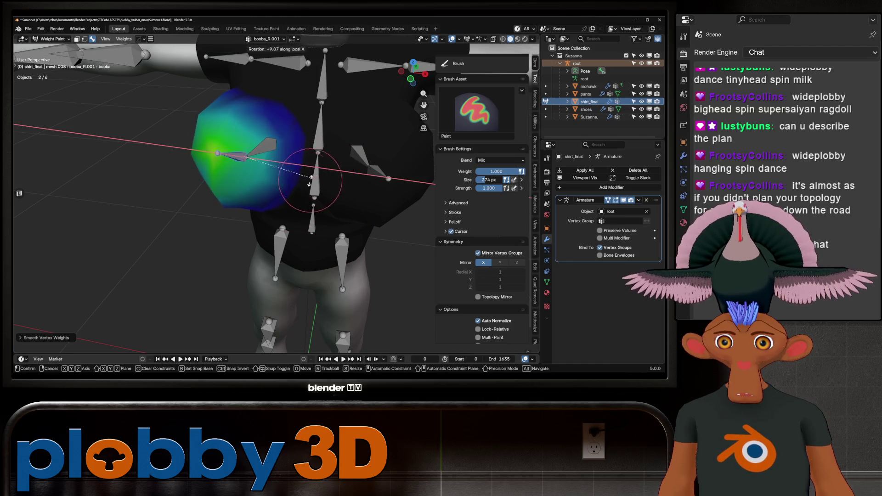
left_click(374, 170, "ctrl")
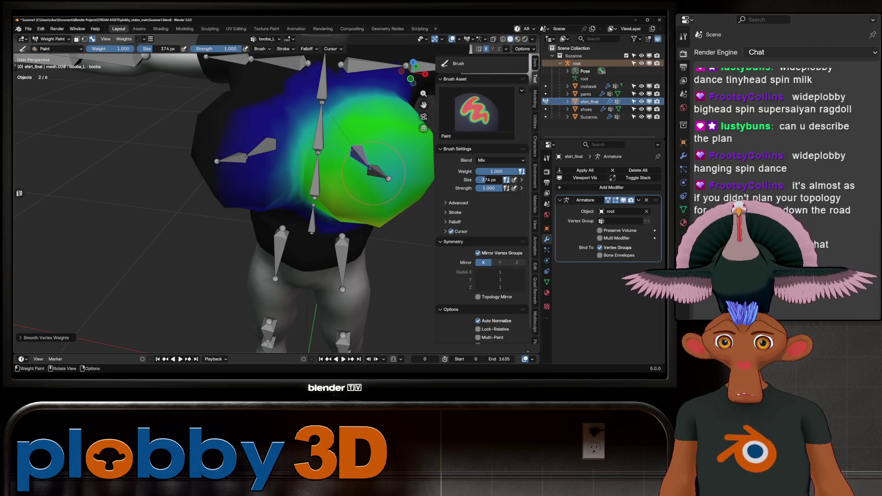
left_click(363, 161, "ctrl")
key("q")
left_click(361, 159)
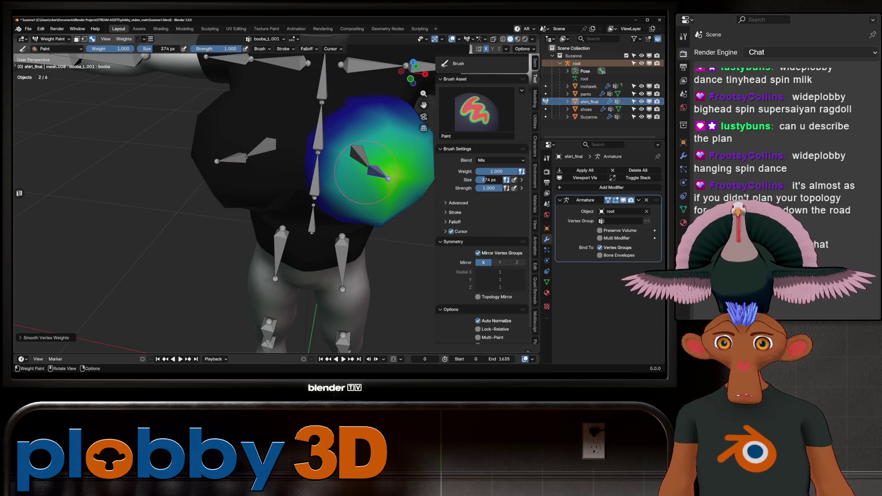
left_click(360, 156, "ctrl")
mouse_move(360, 157)
middle_mouse_down()
mouse_move(381, 187)
mouse_move(154, 97)
middle_mouse_up()
key("r")
right_click(381, 187)
- Return to Object Mode and deselect everything with Alt+A
left_click(51, 38)
left_click(51, 49)
mouse_move(276, 184)
middle_mouse_down()
mouse_move(294, 184)
mouse_move(257, 184)
middle_mouse_up()
key("alt+a")
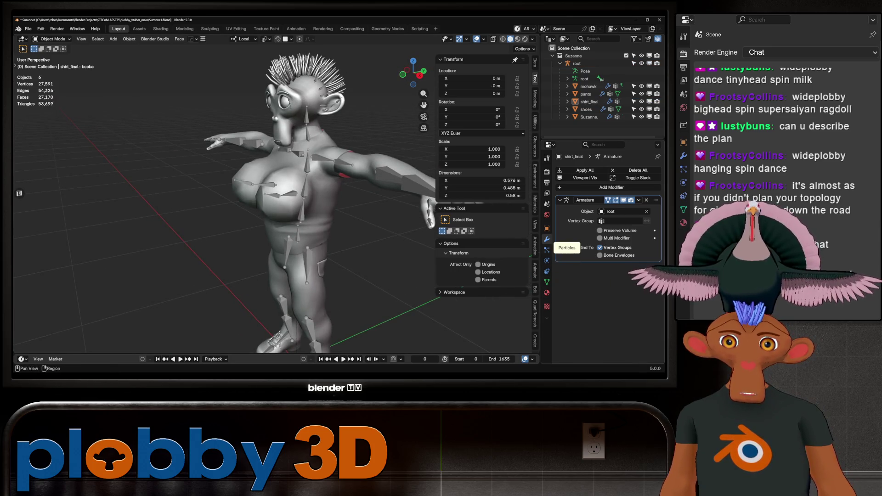
- Set shirt_final's booba shape key to 0
left_click(294, 193)
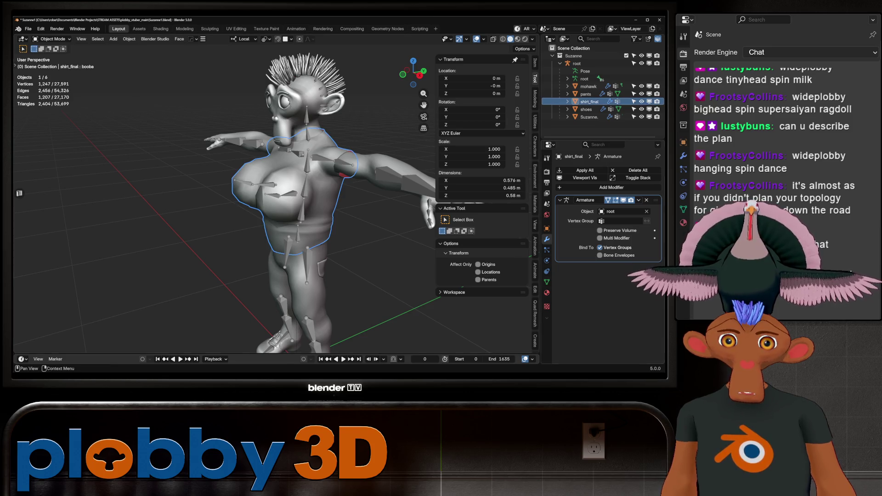
left_click(547, 282)
key("BackSpace")
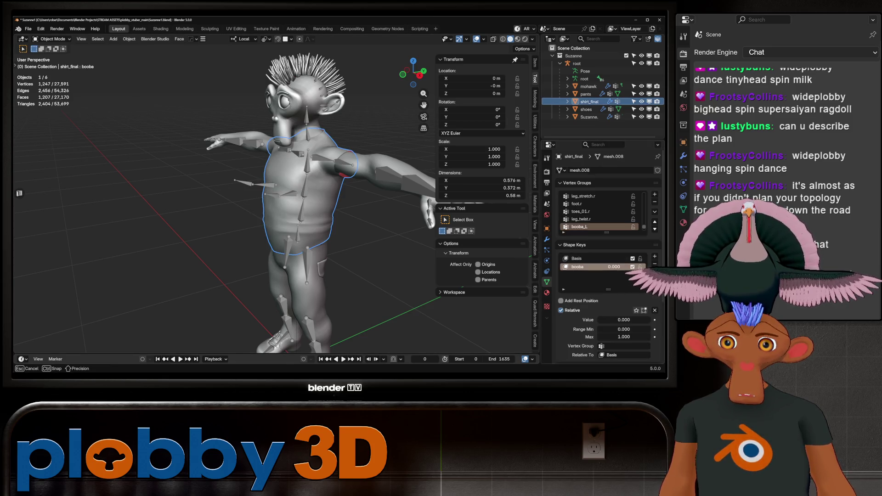
- Put the root armature in Pose Mode and test-rotate a spine bone, then cancel
left_click(577, 62)
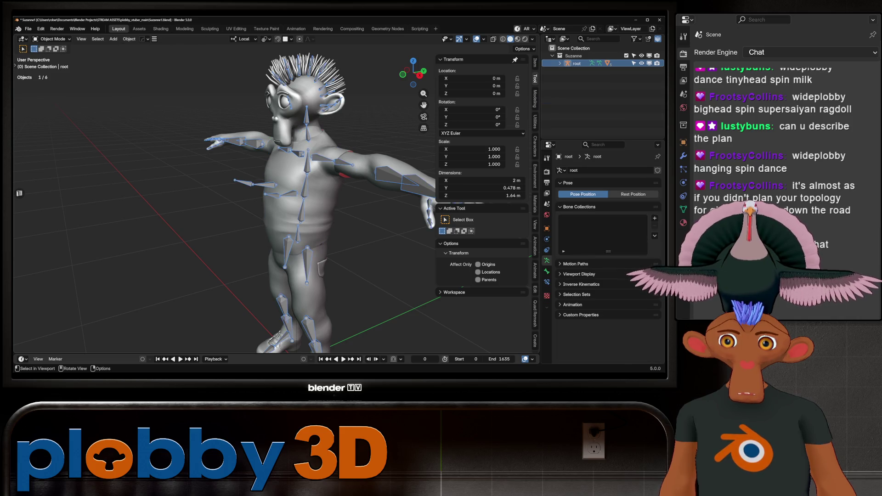
left_click(52, 38)
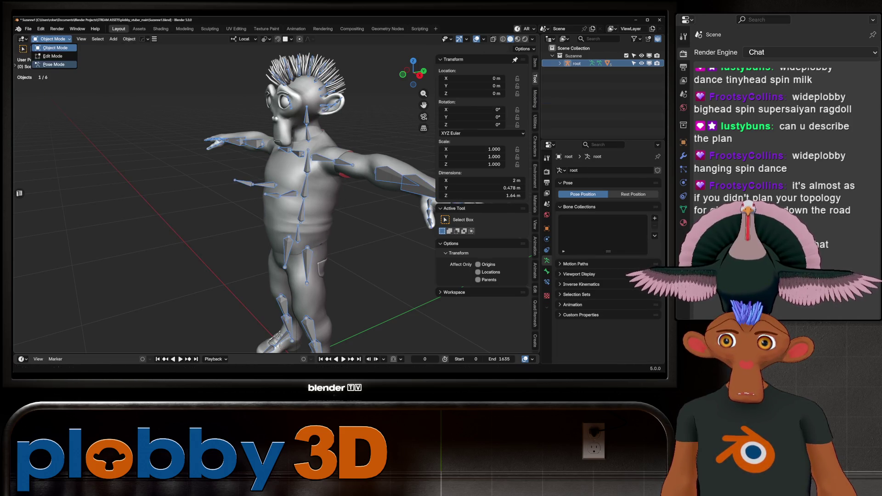
left_click(54, 64)
key("r")
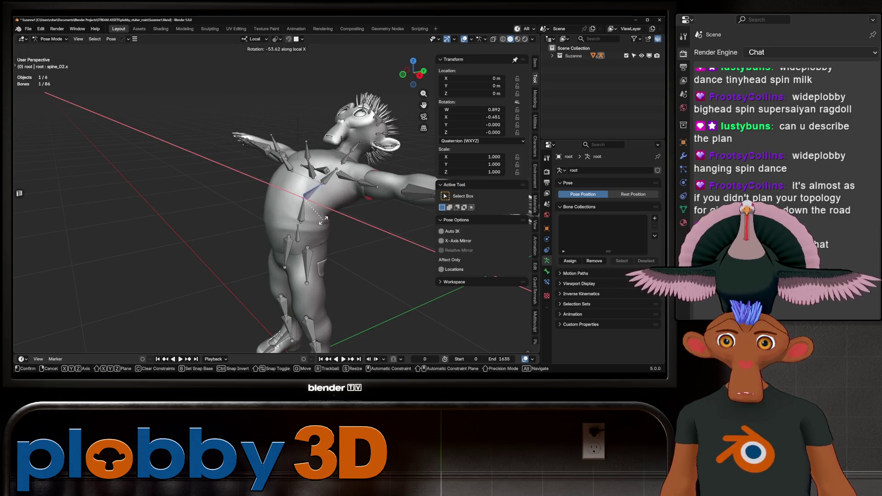
key("x")
key("z")
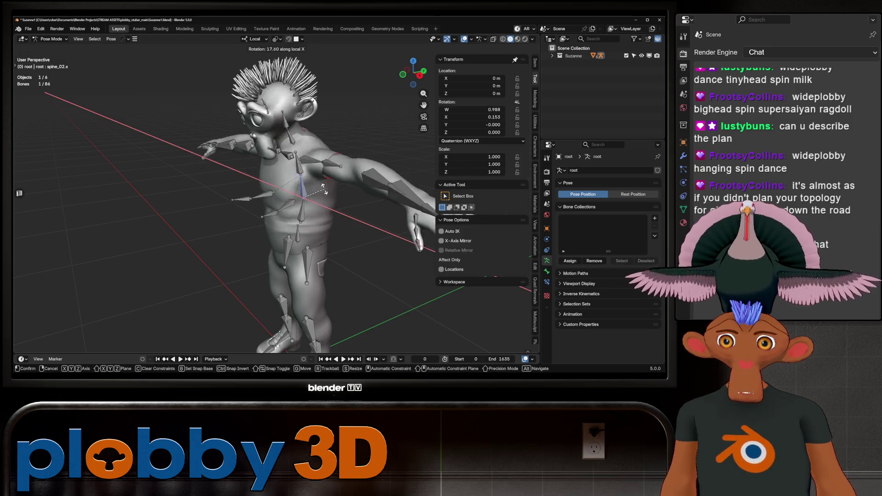
key("Escape")
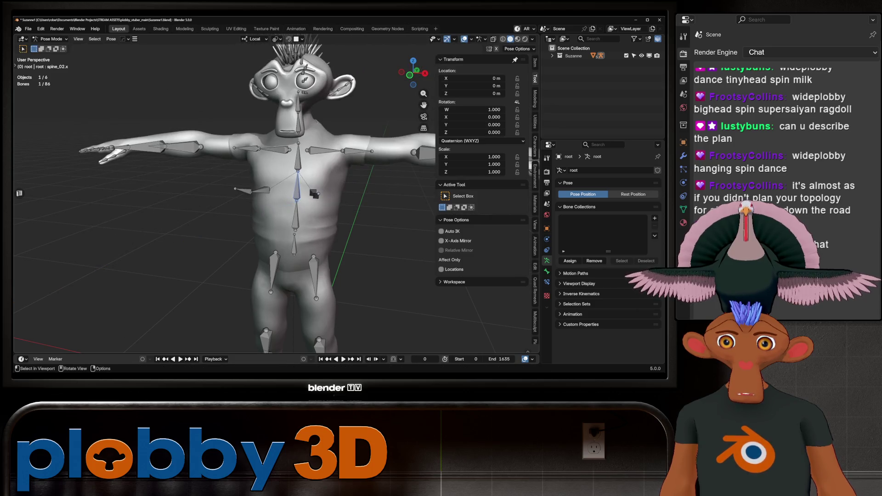
- Test-bend spine_01.x and spine_03.x, cancelling each rotation, and view from the side
left_click(296, 216)
key("r")
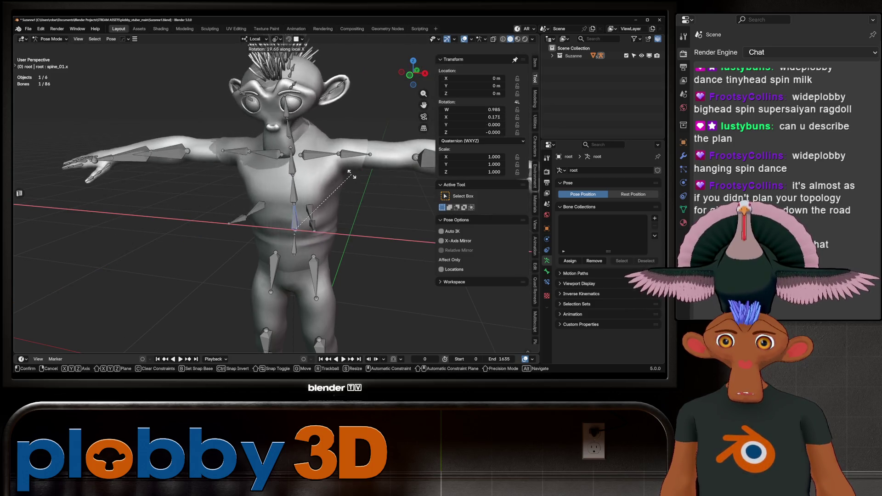
key("Escape")
key("r")
key("x")
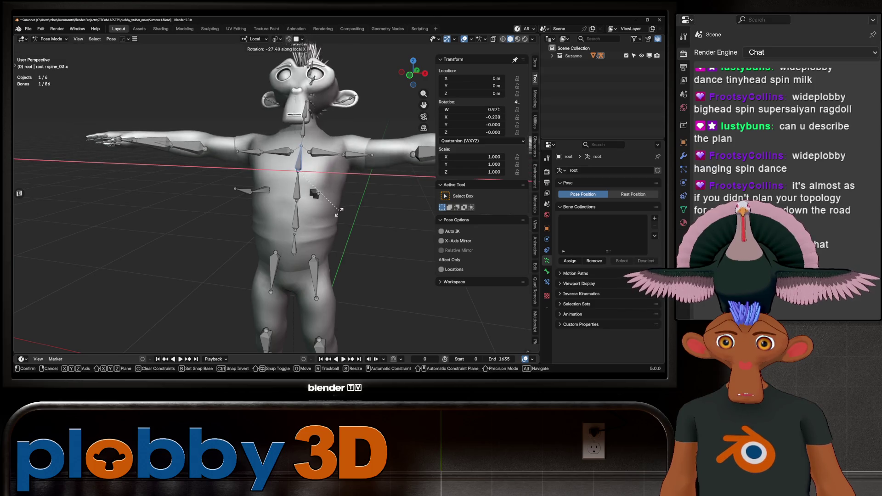
key("Escape")
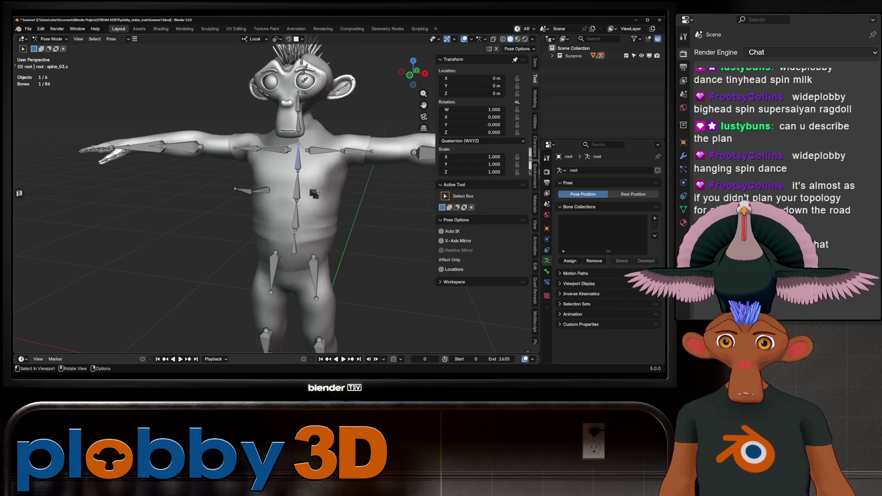
middle_click_drag(324, 156, 316, 96)
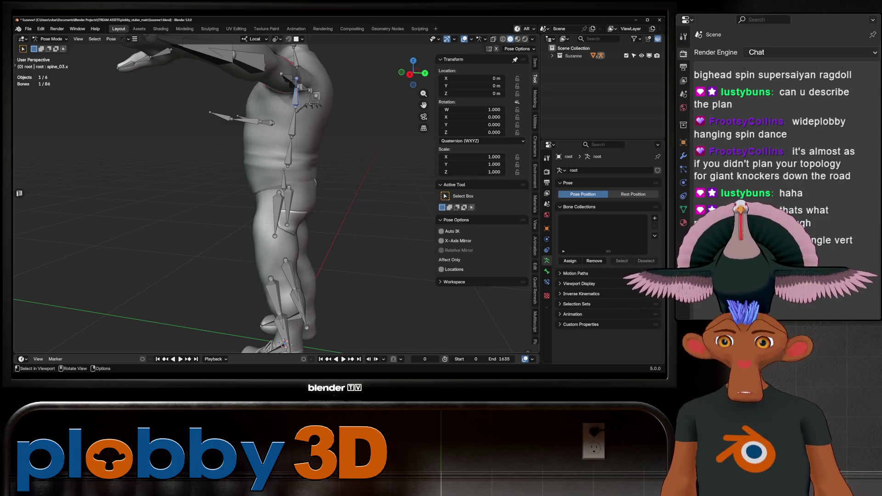
- Select the root.x bone and inspect the hips from behind
scroll(276, 197, "up", 3)
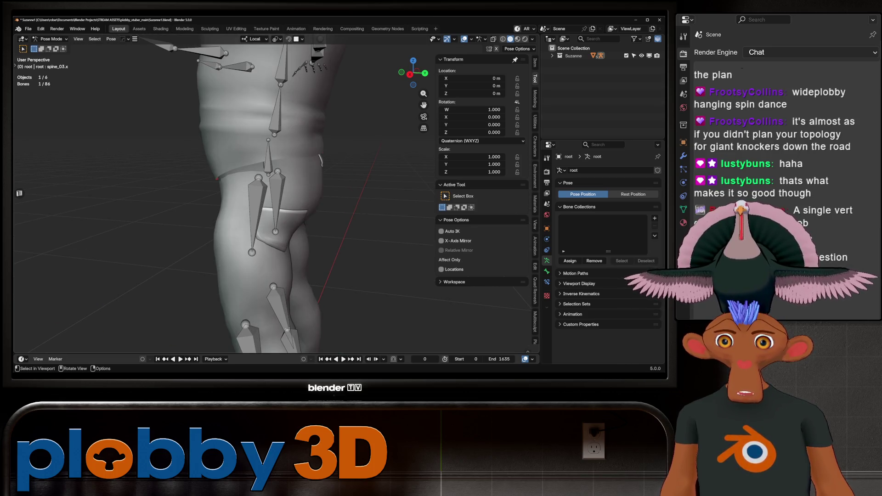
left_click(268, 158)
mouse_move(276, 197)
middle_mouse_down()
mouse_move(386, 198)
mouse_move(276, 198)
mouse_move(312, 197)
mouse_move(312, 184)
mouse_move(331, 175)
middle_mouse_up()
scroll(276, 197, "down", 3)
scroll(276, 198, "up", 3)
scroll(275, 198, "down", 2)
scroll(258, 198, "up", 4)
middle_click_drag(257, 197, 266, 189)
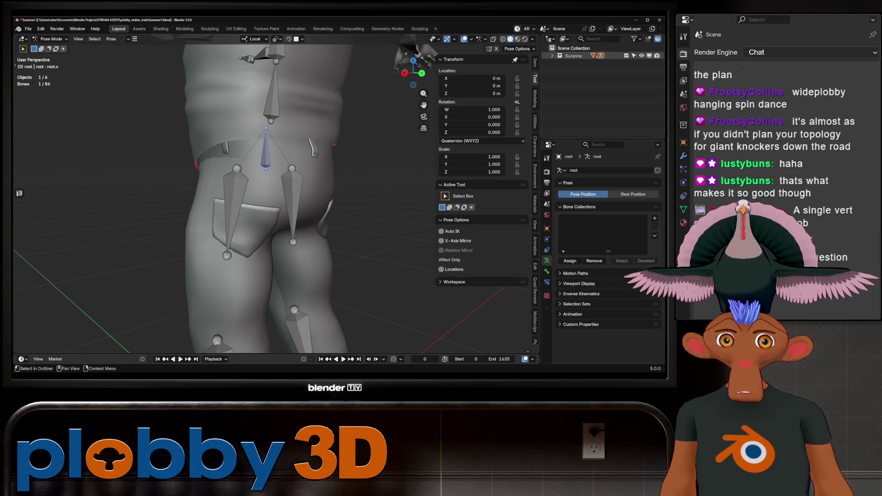
- Expand Suzanne and root in the Outliner, select the Suzanne mesh, and switch to Object Mode
left_click(552, 56)
left_click(559, 64)
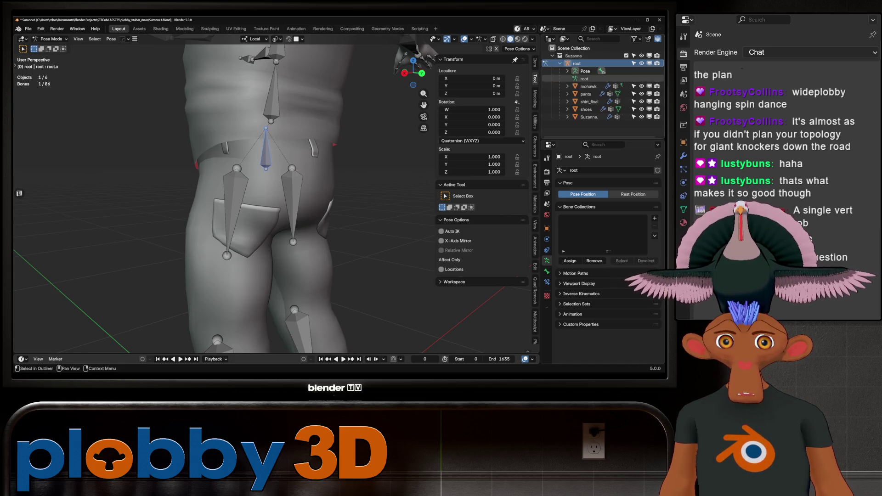
left_click(589, 116)
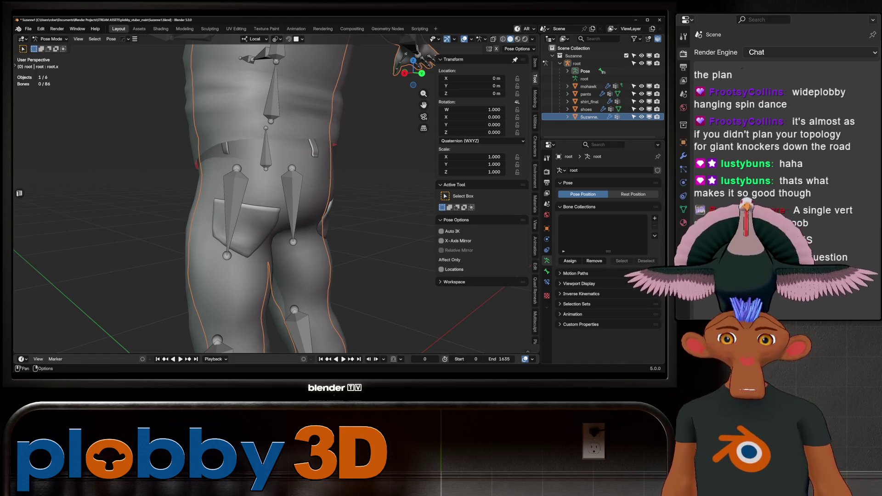
left_click(51, 39)
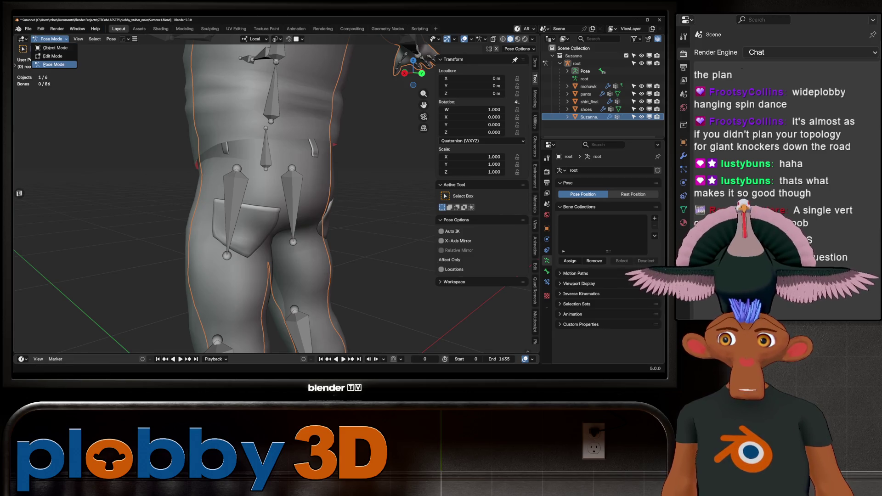
left_click(51, 48)
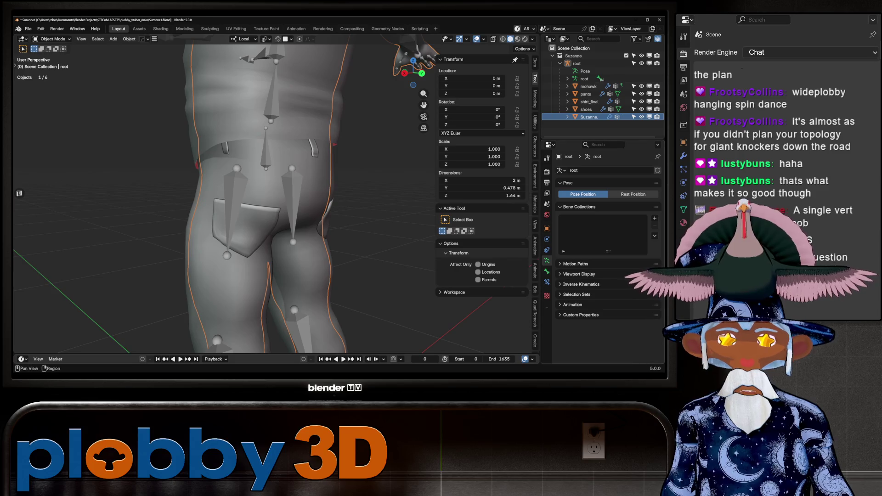
- Select the Suzanne body mesh and test its ass shape key strength
left_click(586, 94)
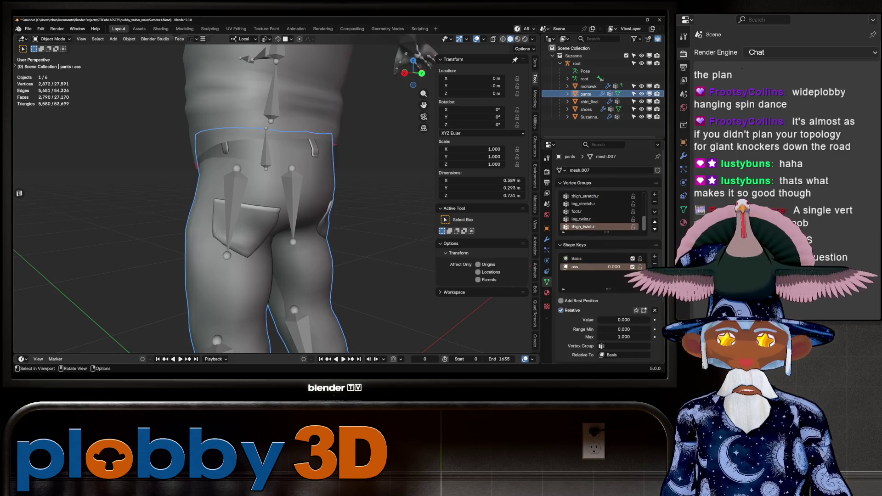
left_click(589, 116)
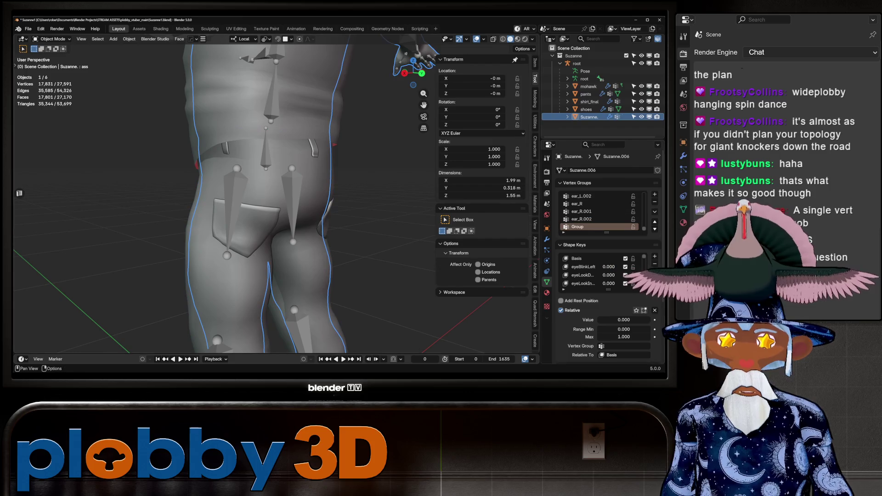
scroll(592, 193, "down", 3)
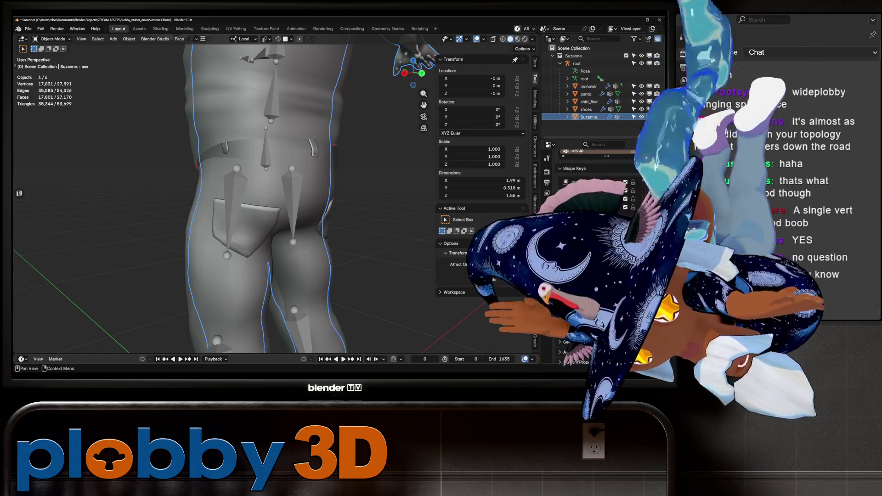
scroll(598, 193, "down", 10)
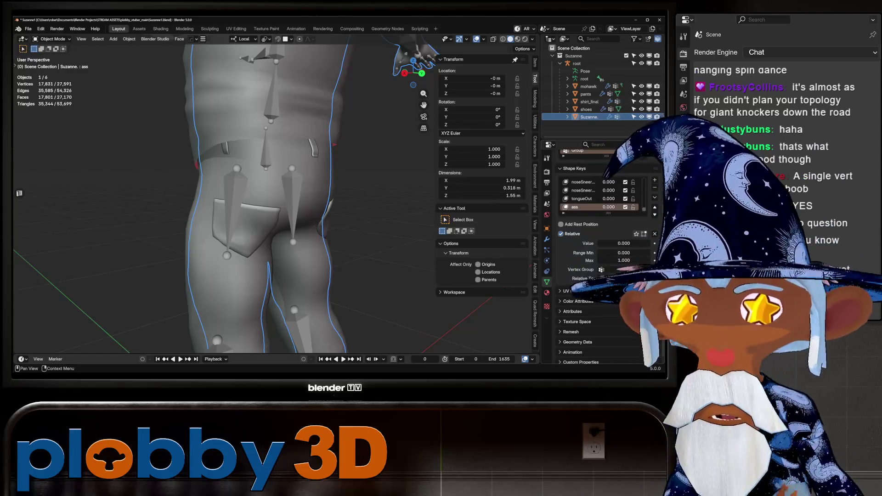
left_click_drag(609, 207, 609, 208)
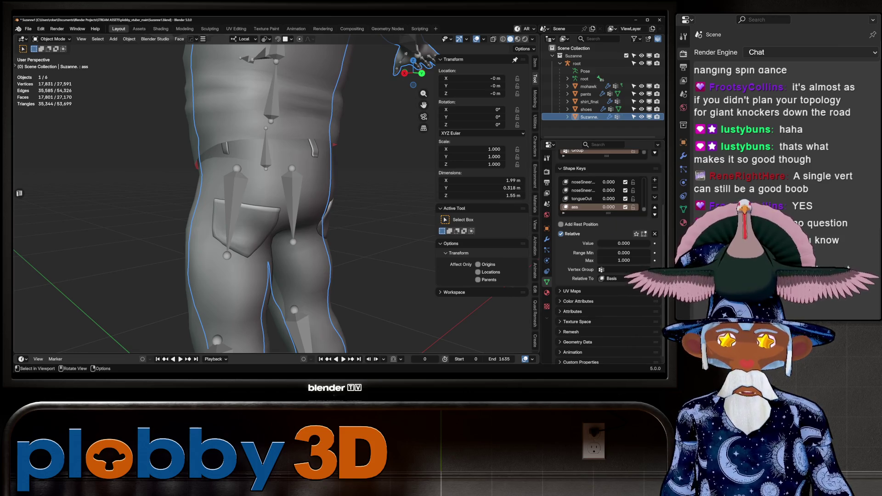
- Set the pants' ass shape key value to 1.000
left_click(585, 93)
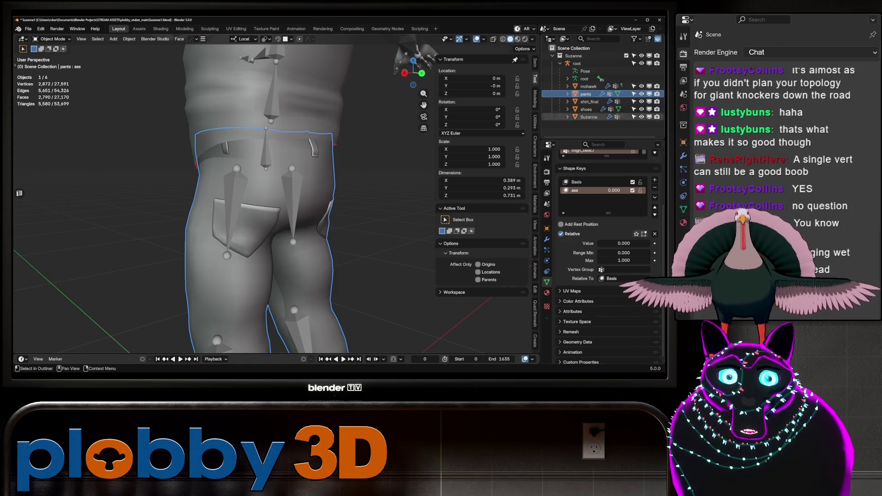
middle_click_drag(257, 206, 216, 202)
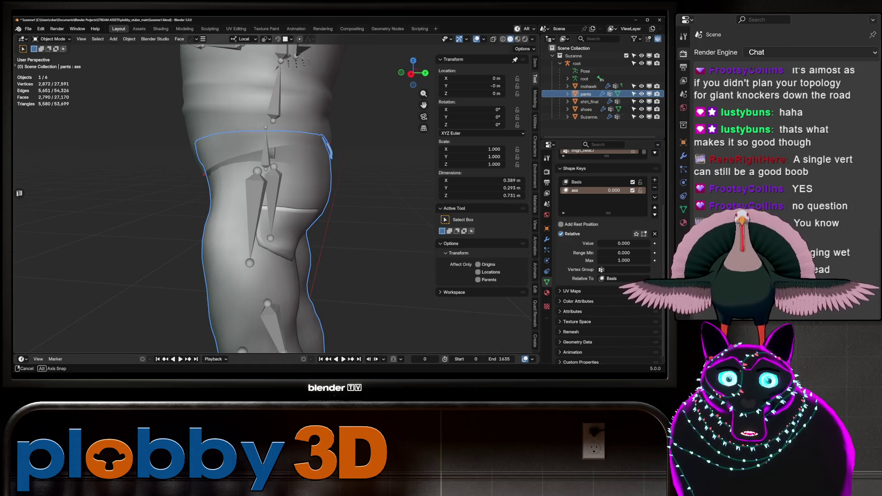
left_click_drag(624, 243, 650, 243)
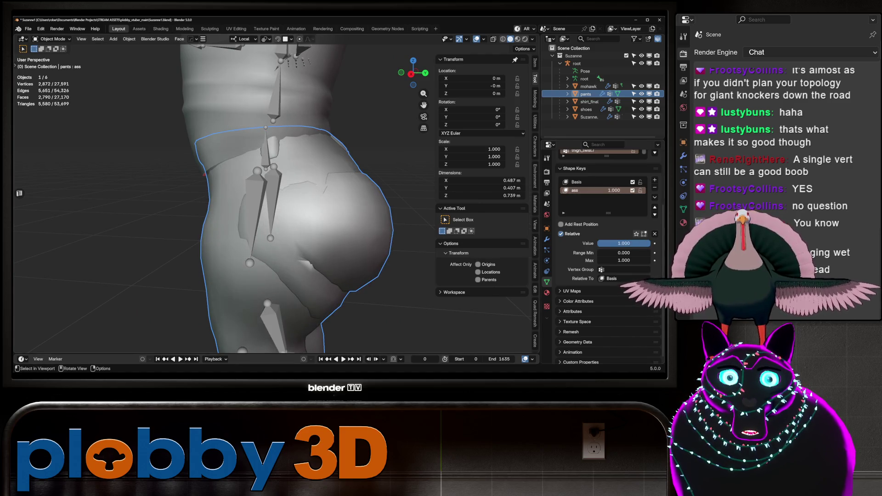
middle_click_drag(230, 206, 312, 206)
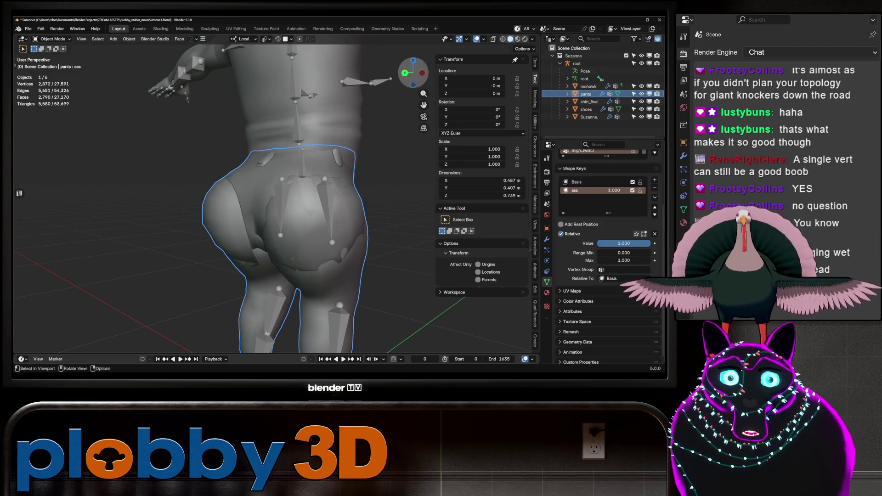
- Switch the viewport to Material Preview and briefly check the pants in Edit Mode
left_click(517, 38)
middle_click_drag(220, 207, 459, 198)
mouse_move(257, 207)
middle_mouse_down()
mouse_move(336, 206)
mouse_move(322, 184)
mouse_move(331, 179)
mouse_move(317, 207)
mouse_move(322, 230)
mouse_move(312, 225)
mouse_move(331, 220)
middle_mouse_up()
key("Tab")
scroll(322, 206, "up", 5)
key("Tab")
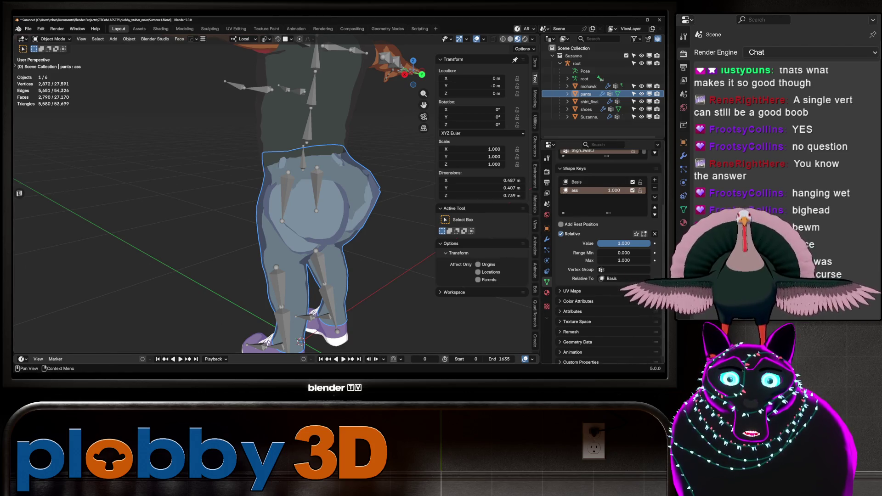
- Recheck the pants' ass shape key, then put the root armature into Edit Mode
mouse_move(624, 243)
left_mouse_down()
mouse_move(606, 243)
mouse_move(624, 243)
left_mouse_up()
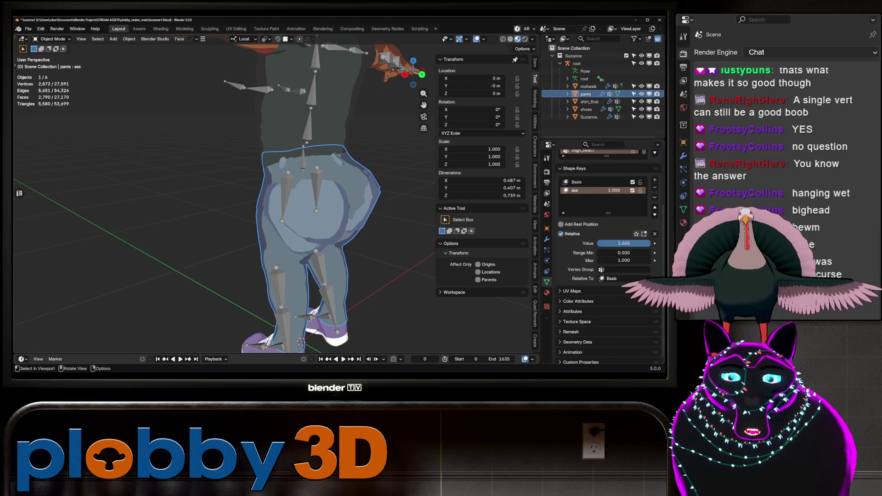
mouse_move(299, 207)
middle_mouse_down()
mouse_move(253, 207)
mouse_move(225, 220)
mouse_move(179, 216)
middle_mouse_up()
left_click(577, 63)
key("Tab")
- Extrude a new bone from root.x along Y and name it ass_L
key("e")
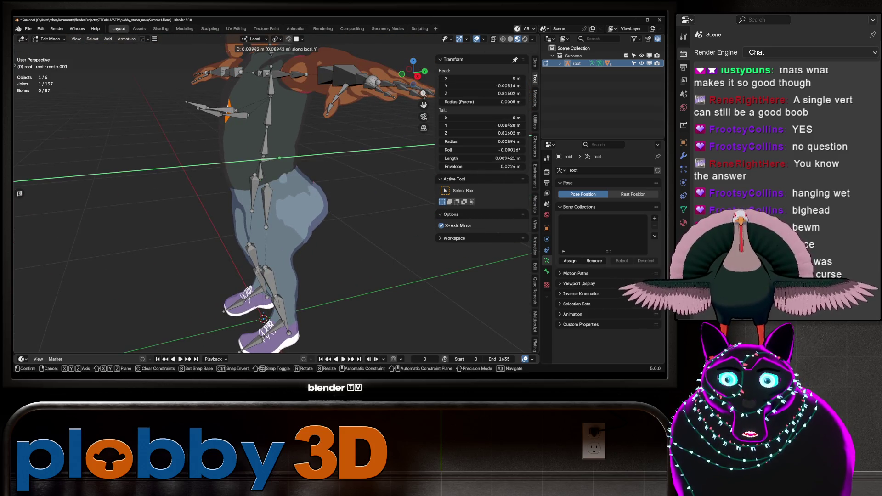
key("y")
key("Return")
left_click(547, 271)
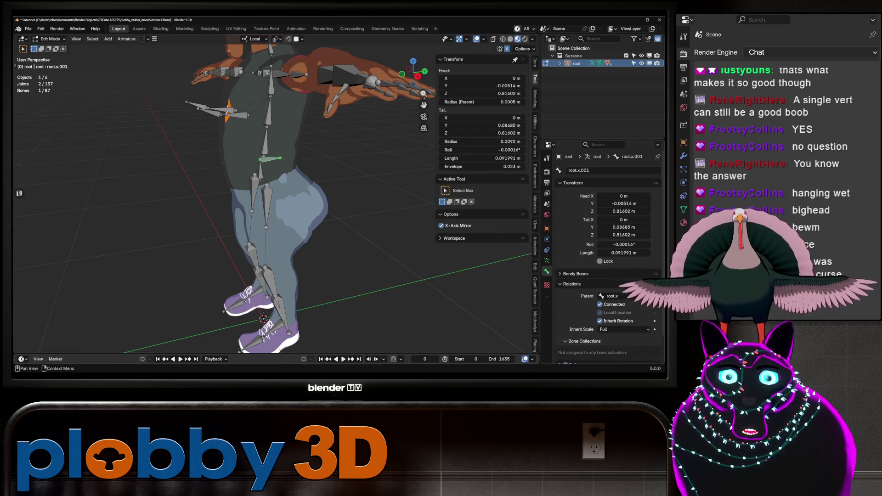
left_click(598, 170)
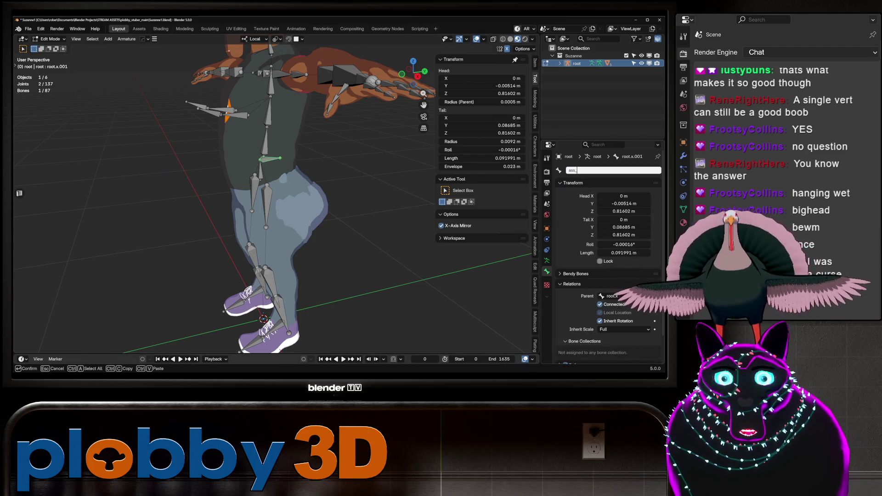
type("L")
key("Return")
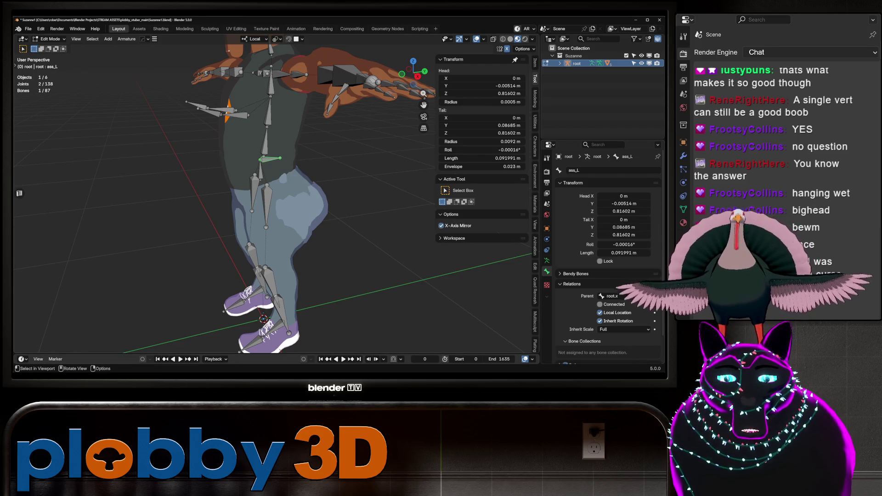
- Move and rotate ass_L into the buttock using the right side orthographic view
key("KP_3")
key("g")
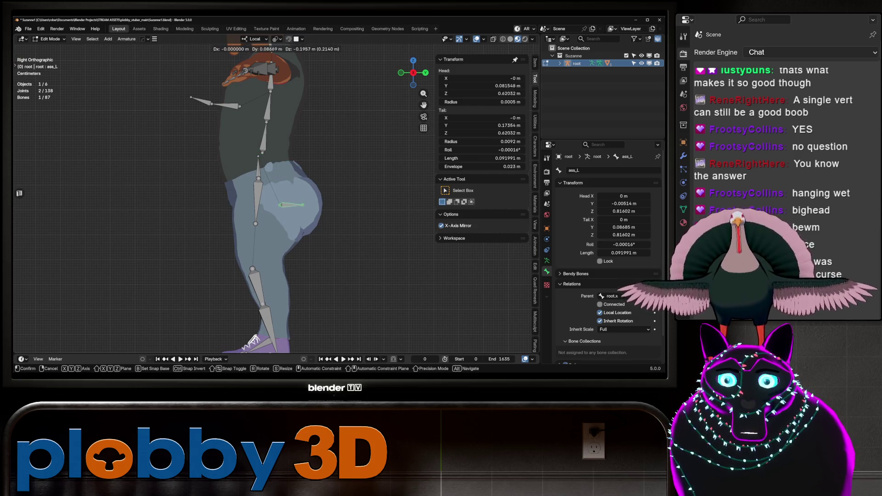
key("Return")
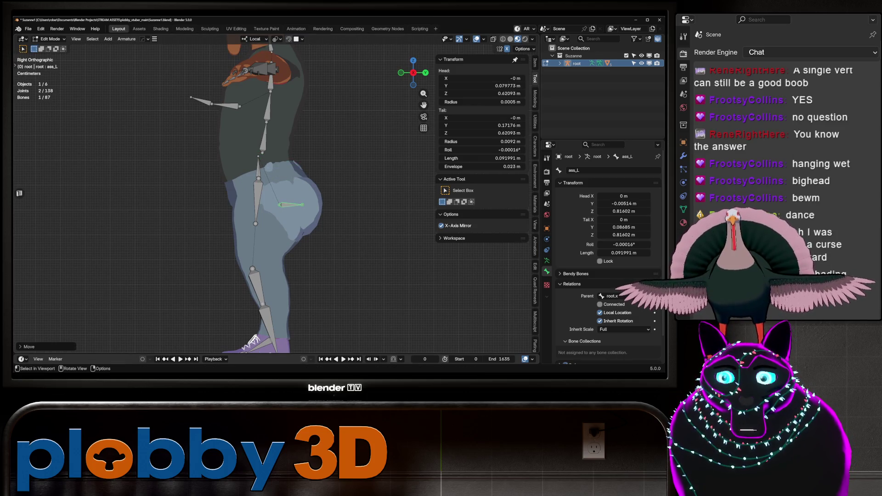
middle_click_drag(276, 207, 322, 198)
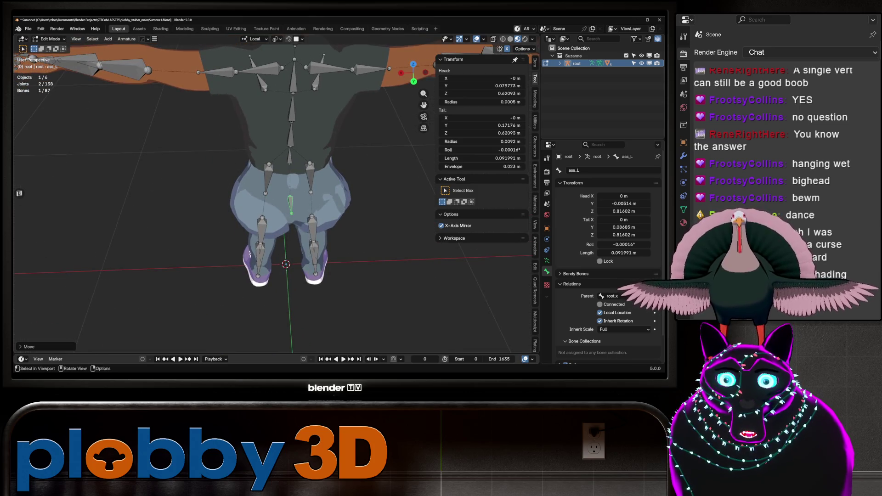
key("g")
key("x")
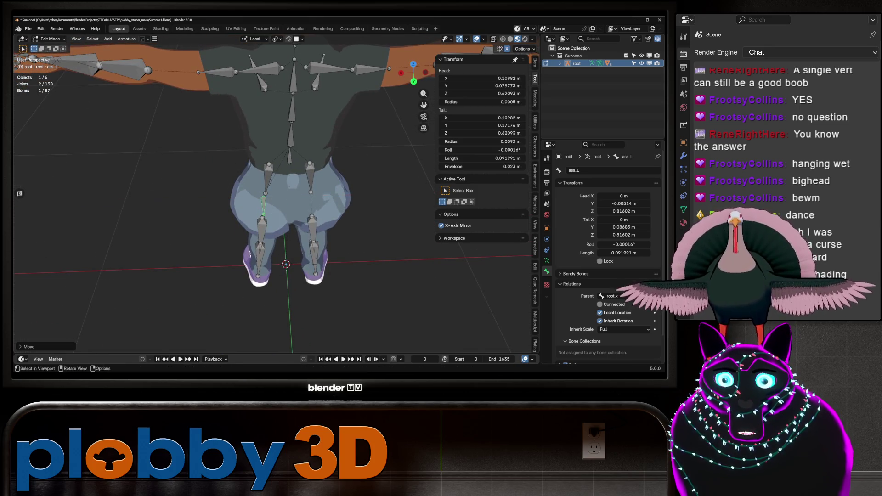
key("r")
key("Return")
middle_click_drag(276, 193, 313, 197)
key("KP_3")
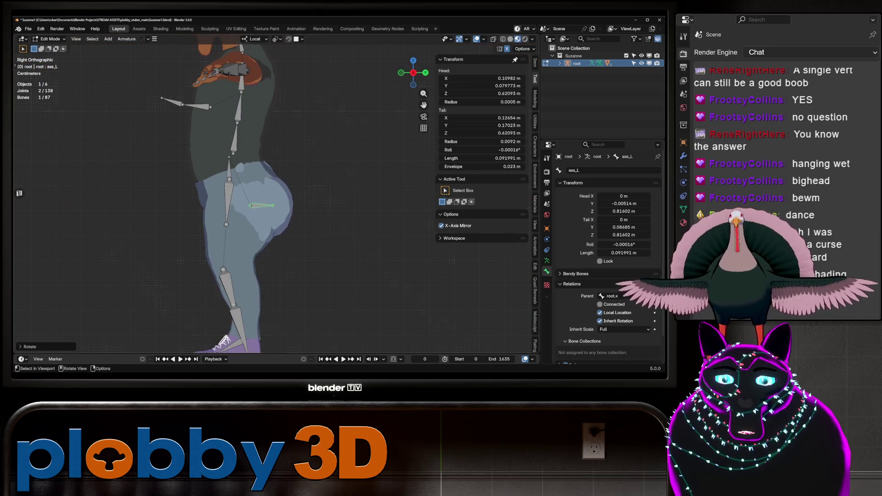
key("r")
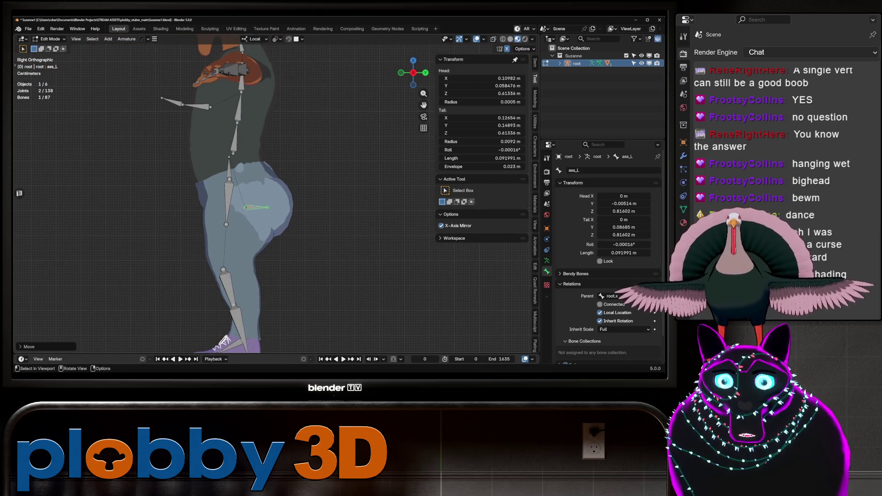
right_click(288, 205)
left_click(267, 206)
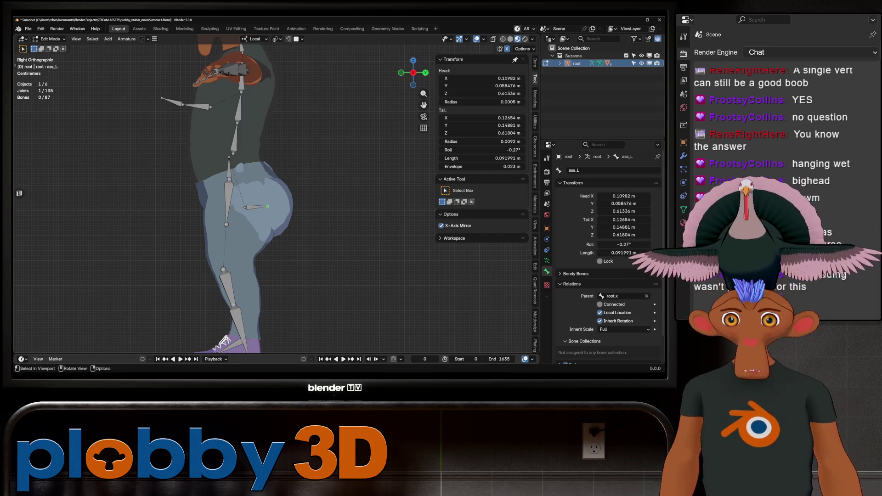
- Try extruding an extra bone from ass_L's tail, then undo it
key("e")
key("Escape")
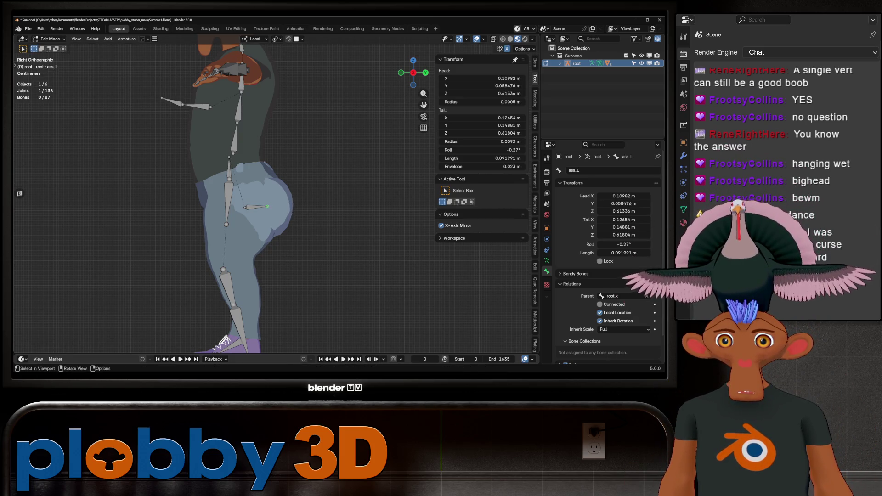
key("g")
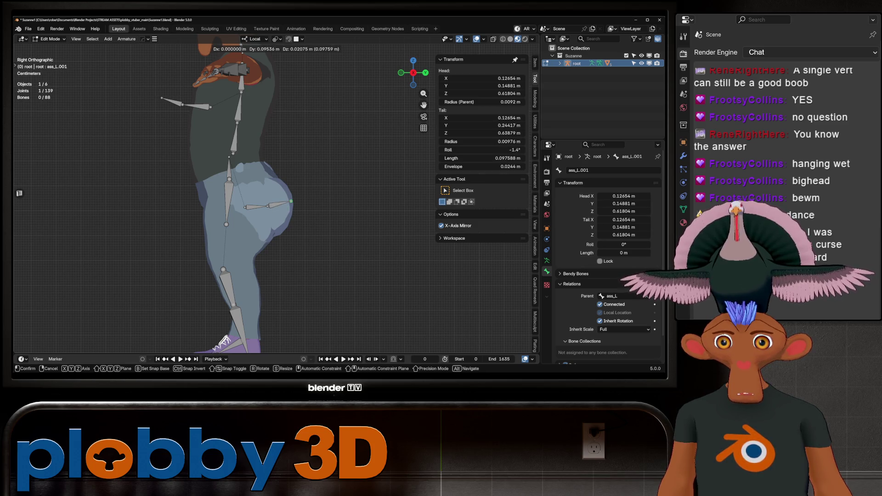
key("Return")
left_click(256, 206)
middle_click_drag(255, 206, 368, 147)
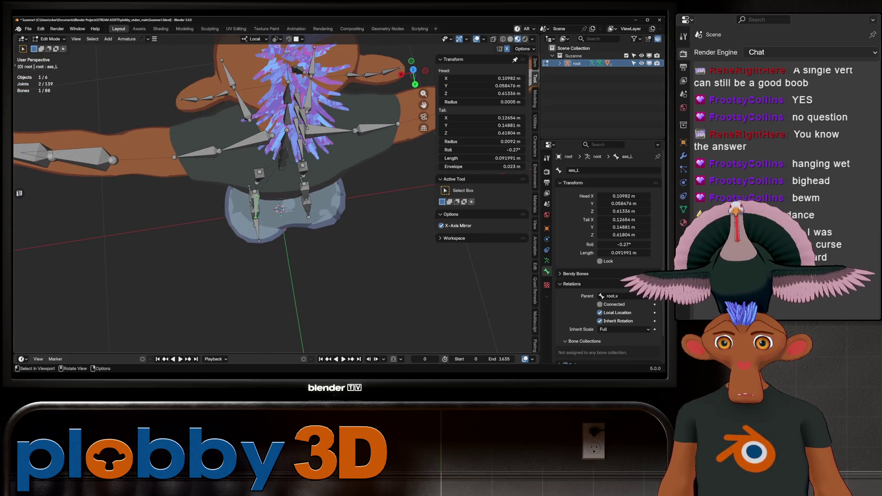
key("e")
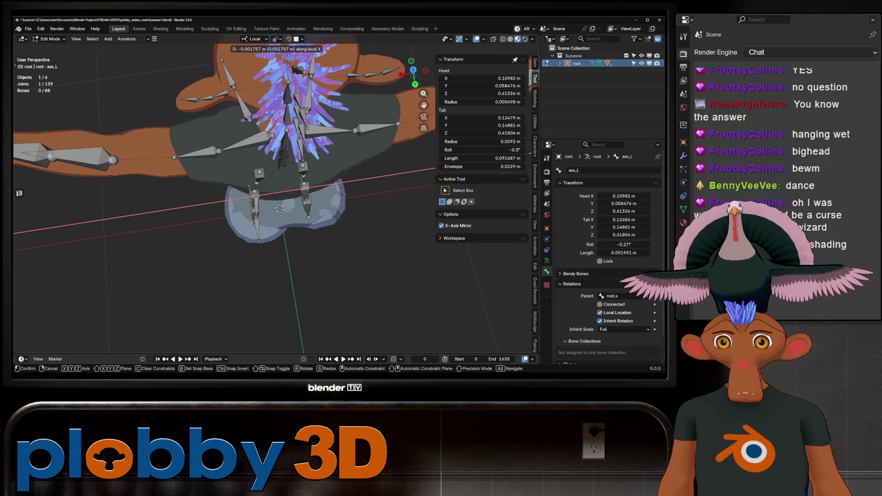
key("Return")
key("g")
key("Return")
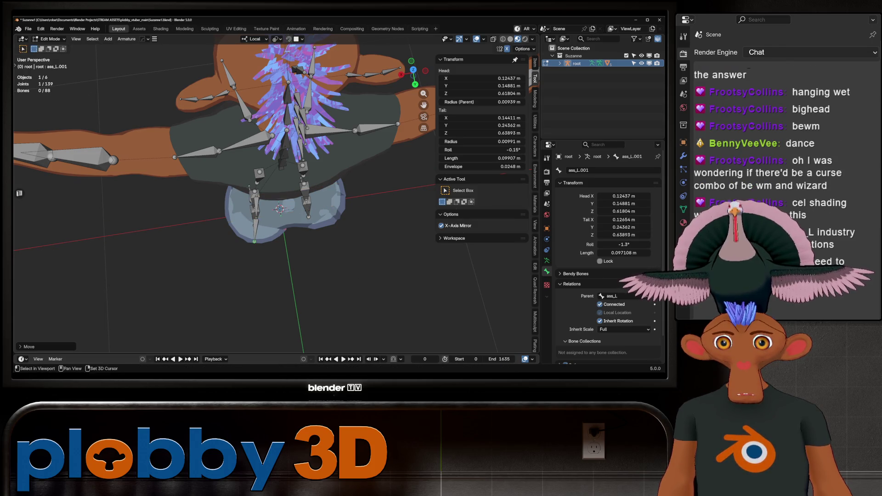
key("ctrl+z")
key("ctrl+z")
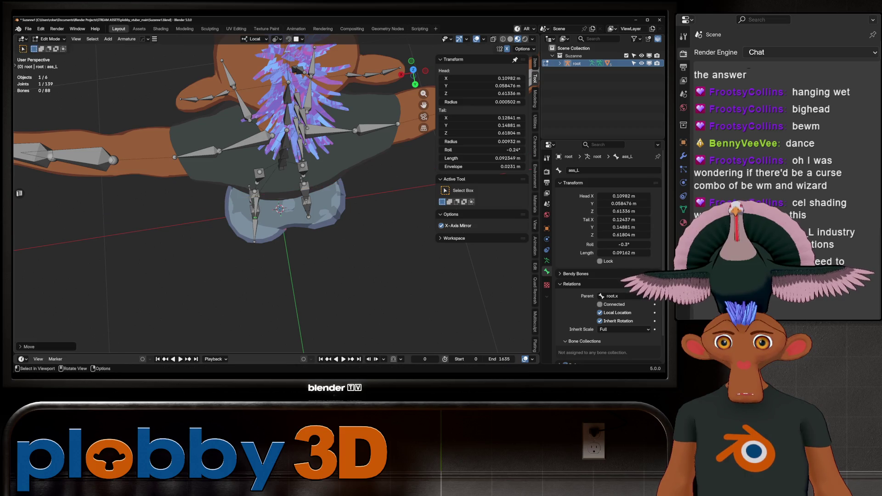
- Shift ass_L along its local X axis into final position
mouse_move(230, 184)
middle_mouse_down()
mouse_move(248, 170)
mouse_move(239, 207)
mouse_move(248, 239)
mouse_move(253, 170)
mouse_move(303, 174)
middle_mouse_up()
key("g")
key("x")
key("Return")
- Return to Object Mode and select the rig rather than the pants
key("Tab")
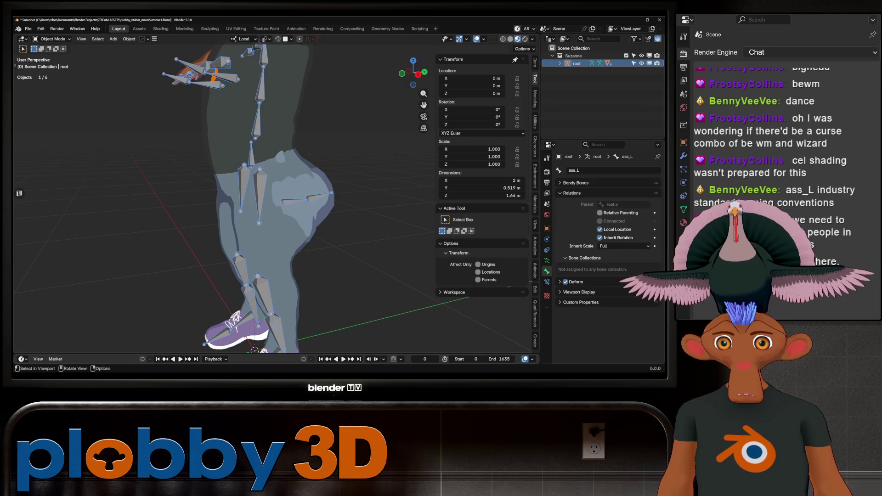
mouse_move(275, 207)
middle_mouse_down()
mouse_move(482, 207)
mouse_move(230, 207)
mouse_move(299, 207)
middle_mouse_up()
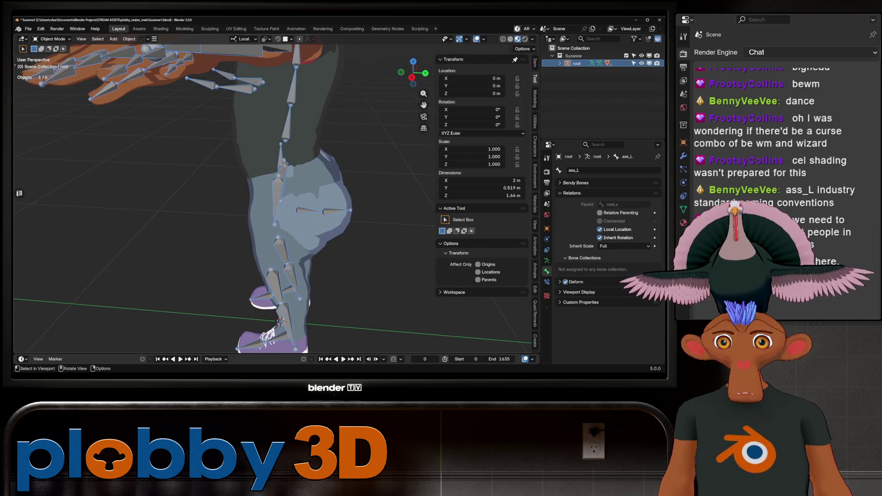
left_click(312, 202)
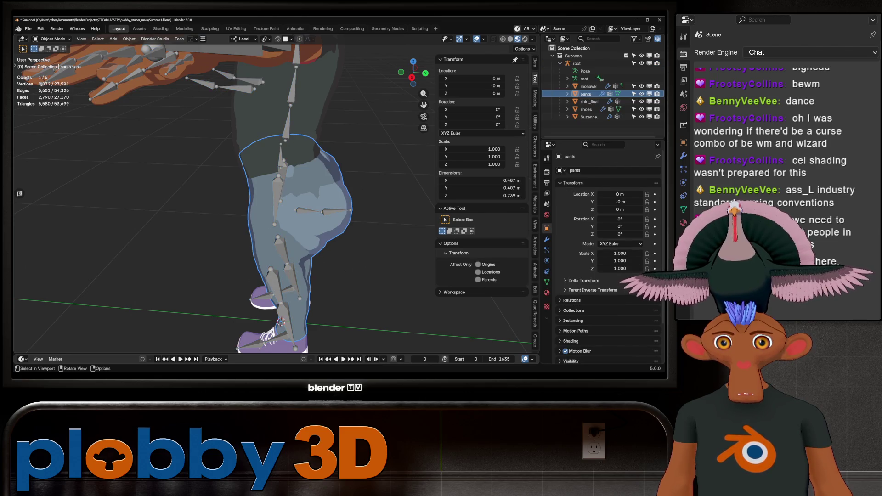
left_click(324, 211)
middle_click_drag(324, 211, 276, 211)
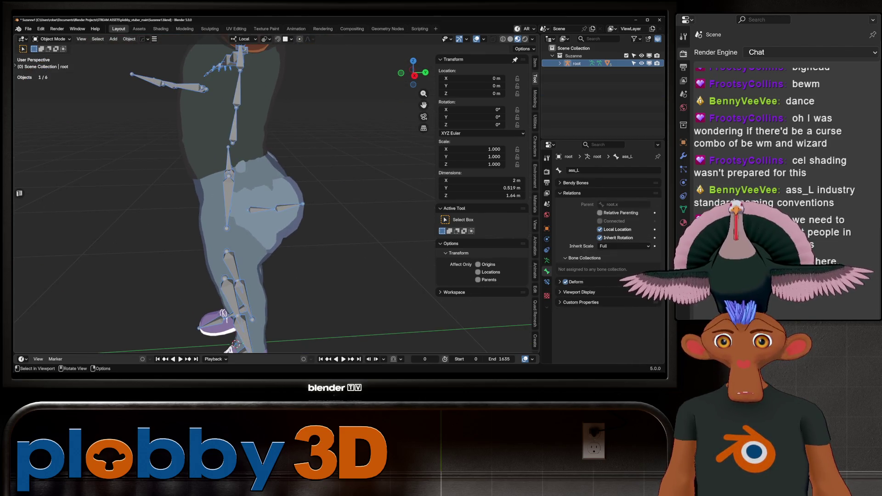
left_click(258, 184)
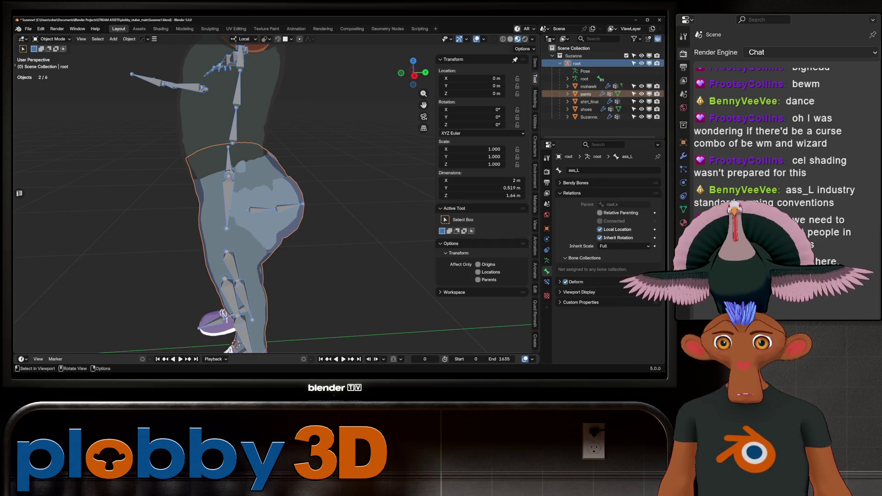
left_click(275, 209)
middle_click_drag(276, 209, 239, 209)
- In Edit Mode, Symmetrize ass_L to create the mirrored ass_R bone
key("Tab")
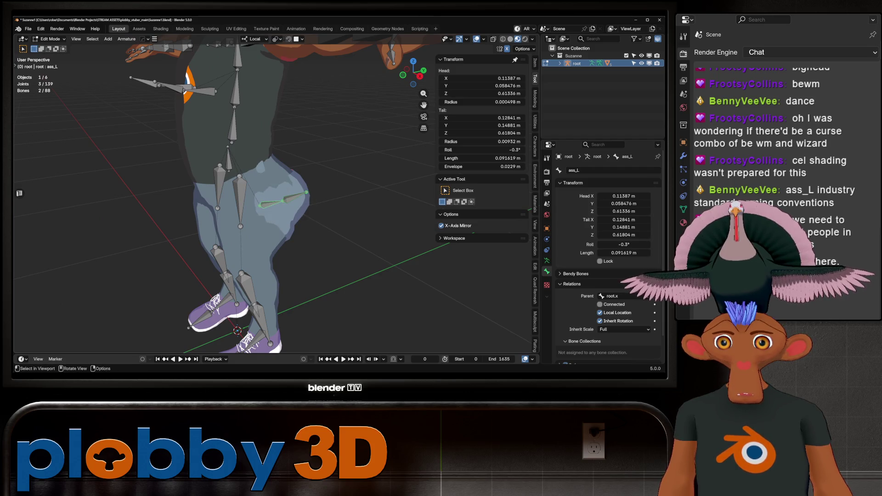
right_click(251, 204)
left_click(251, 205)
mouse_move(250, 205)
middle_mouse_down()
mouse_move(232, 207)
mouse_move(221, 193)
mouse_move(225, 169)
middle_mouse_up()
key("Tab")
key("Tab")
key("Tab")
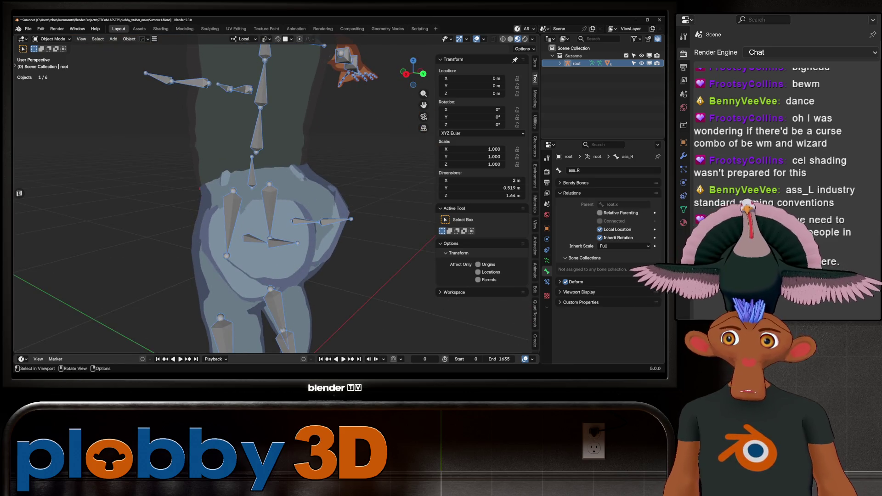
- Select pants plus rig, check Pose Mode, then return to Object Mode with pants active
left_click(51, 38)
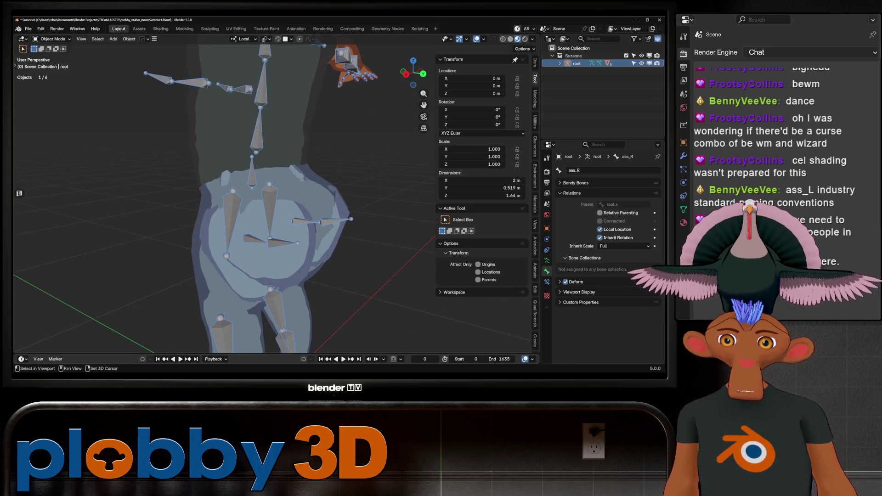
key("alt+a")
left_click(294, 193)
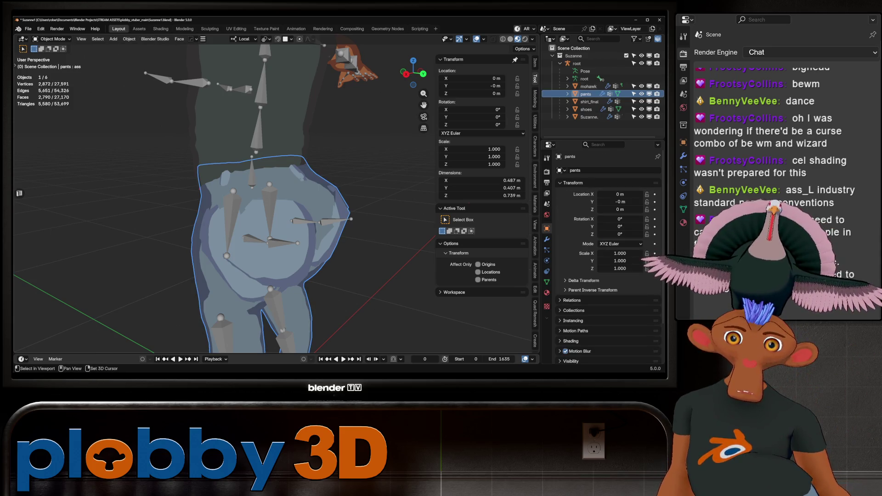
left_click(576, 63, "ctrl")
key("ctrl+Tab")
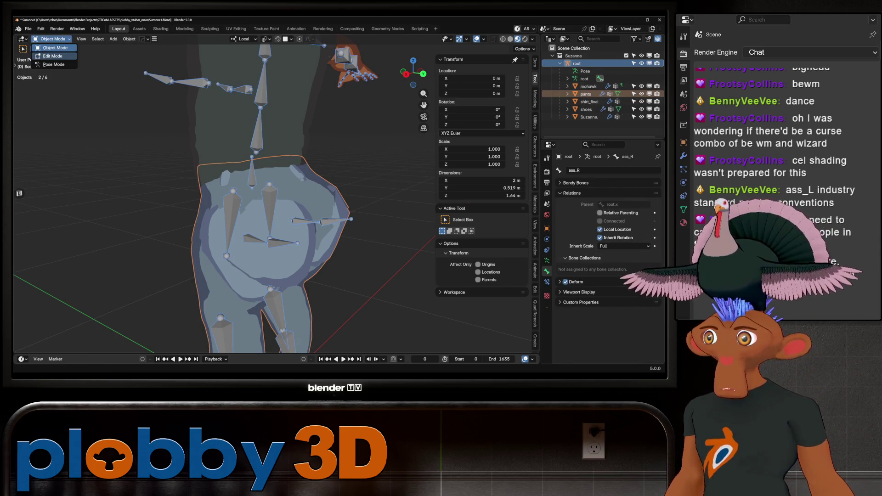
middle_click_drag(276, 207, 269, 206)
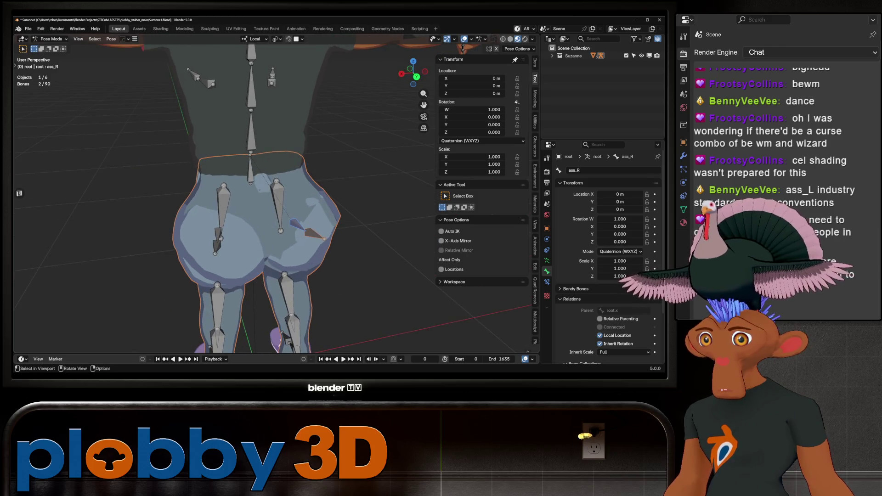
key("ctrl+Tab")
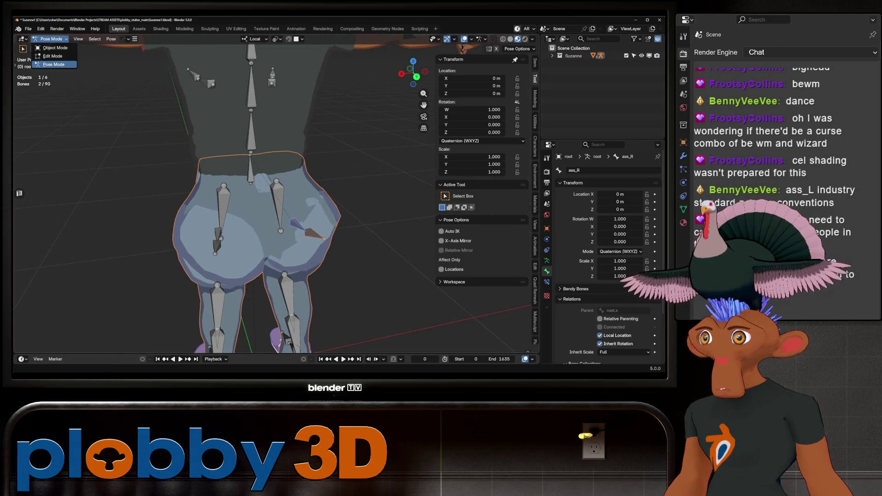
left_click(586, 93)
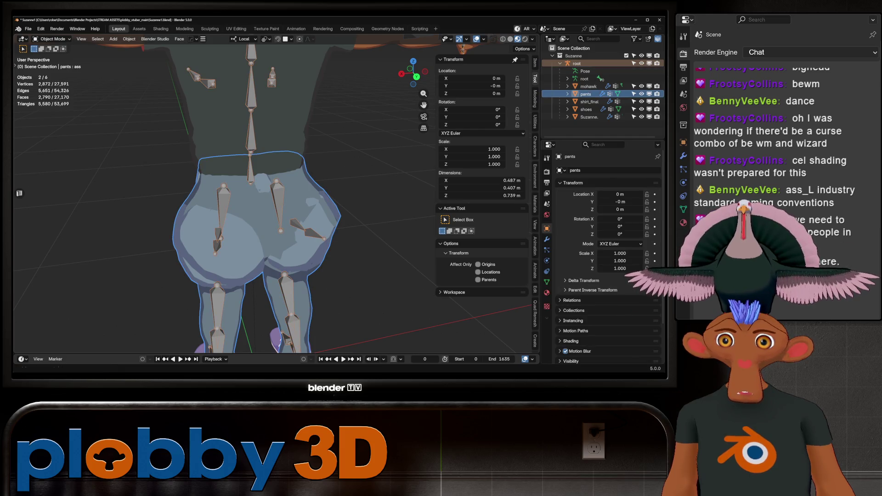
- Switch the pants to Weight Paint, check the thigh and buttock bone weights, and enable Topology Mirror
left_click(52, 38)
left_click(50, 82)
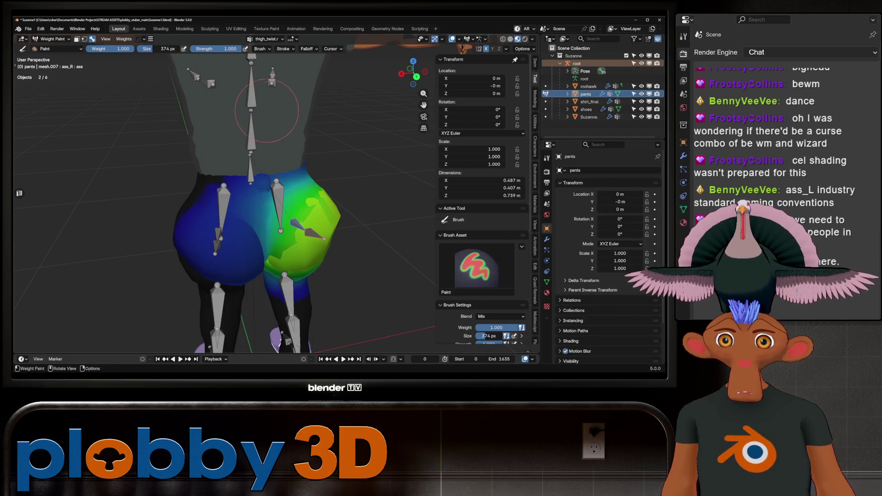
middle_click_drag(342, 109, 277, 219)
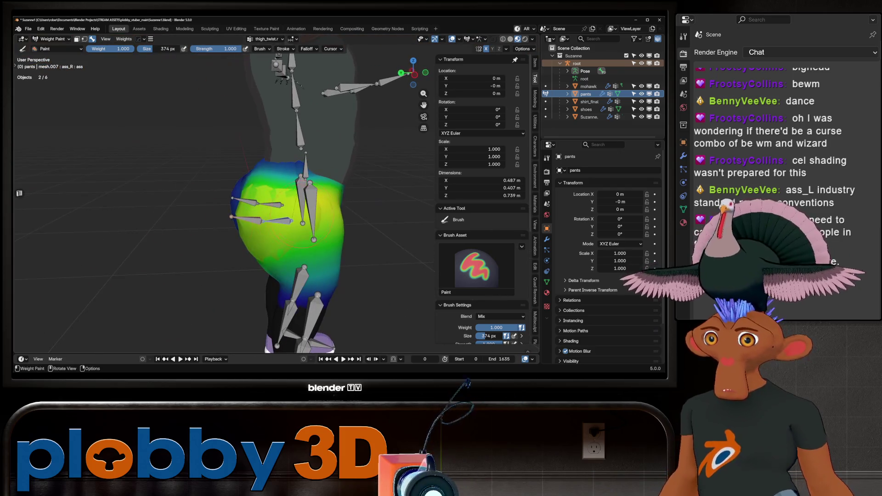
left_click(271, 221, "ctrl")
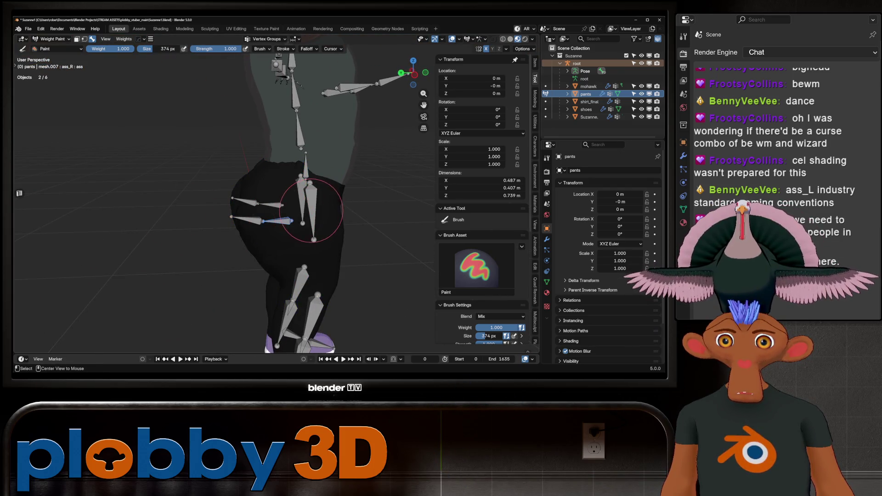
left_click(314, 208, "ctrl")
left_click(276, 220, "ctrl")
mouse_move(276, 220)
middle_mouse_down()
mouse_move(368, 221)
mouse_move(395, 205)
middle_mouse_up()
scroll(482, 207, "down", 8)
left_click(478, 277)
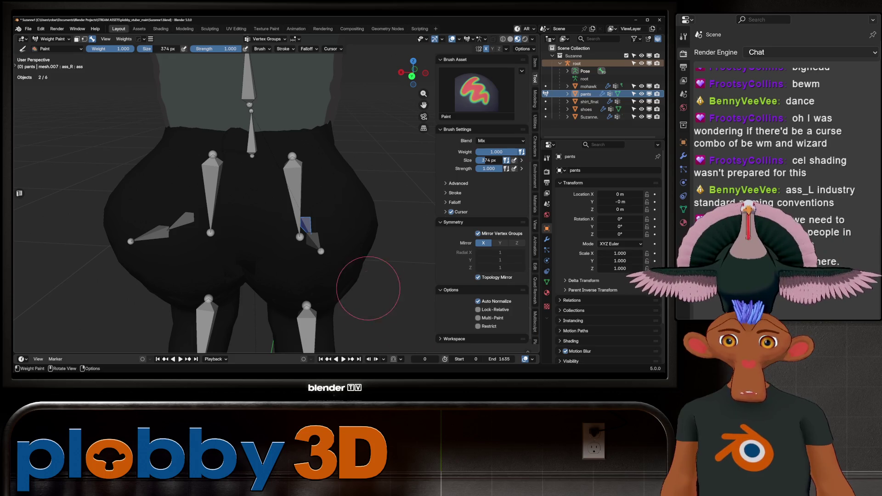
- Paint ass_L weight over the upper buttock and fill in the blue patches
mouse_move(354, 286)
middle_mouse_down()
mouse_move(285, 266)
mouse_move(335, 255)
mouse_move(354, 225)
mouse_move(271, 229)
middle_mouse_up()
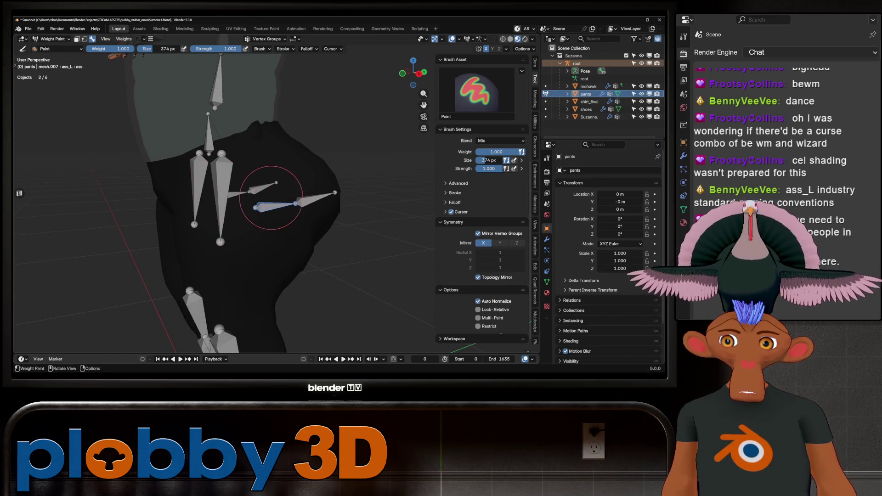
middle_click_drag(271, 197, 221, 220)
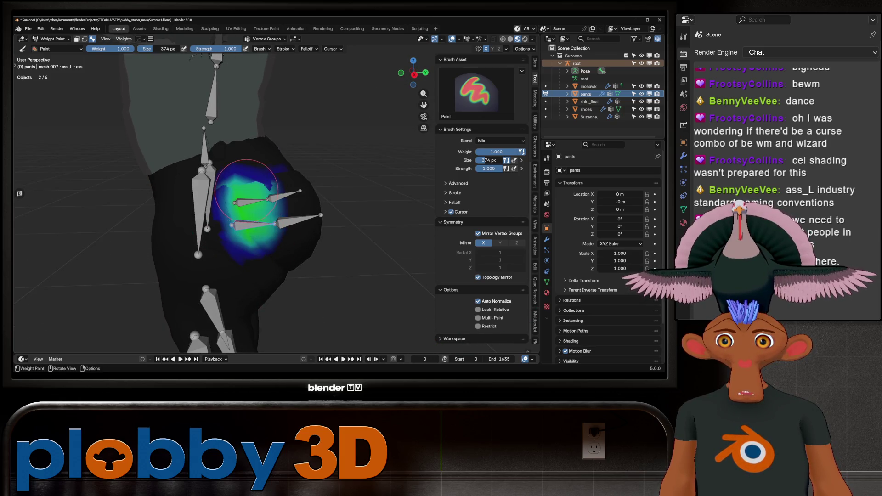
middle_click_drag(246, 189, 241, 213)
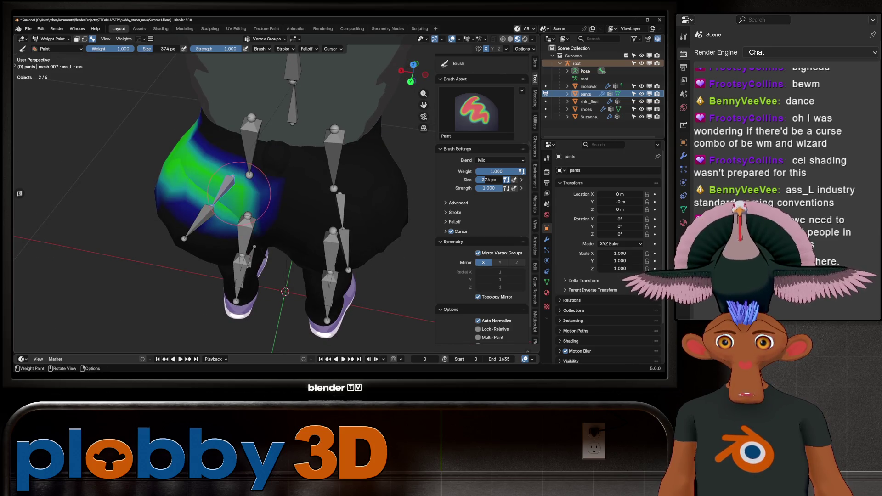
middle_click_drag(212, 164, 246, 155)
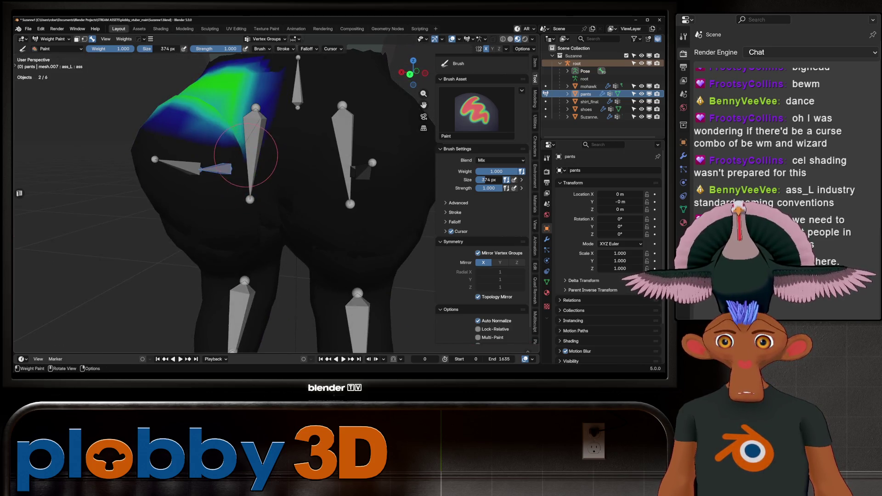
left_click_drag(234, 156, 249, 128)
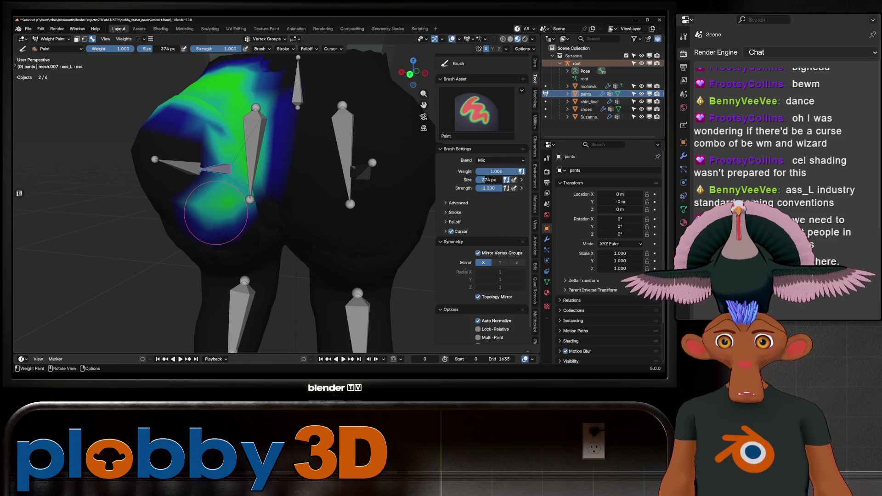
middle_click_drag(231, 188, 282, 234)
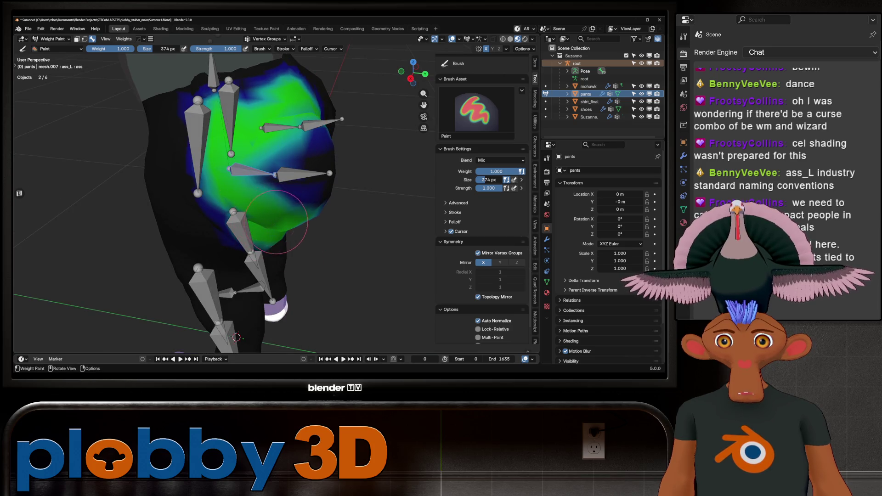
middle_click_drag(294, 193, 247, 217)
mouse_move(232, 234)
left_mouse_down()
mouse_move(207, 151)
mouse_move(266, 204)
left_mouse_up()
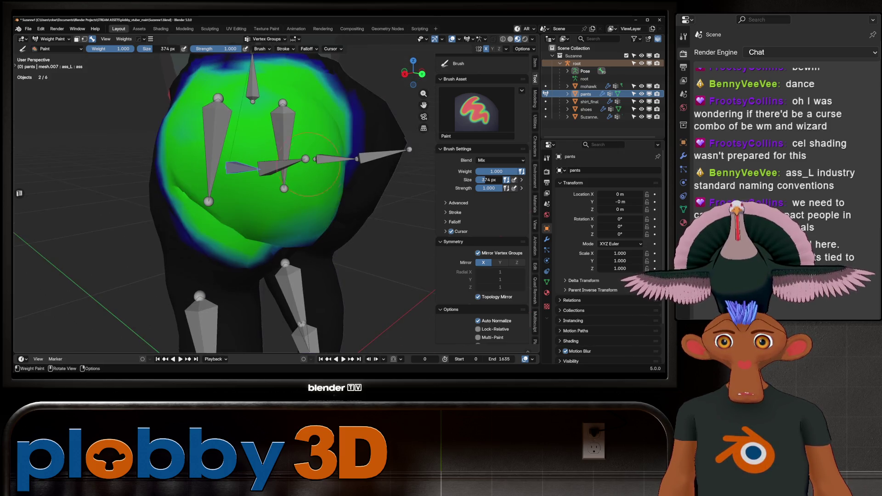
mouse_move(365, 158)
middle_mouse_down()
mouse_move(257, 324)
mouse_move(364, 132)
middle_mouse_up()
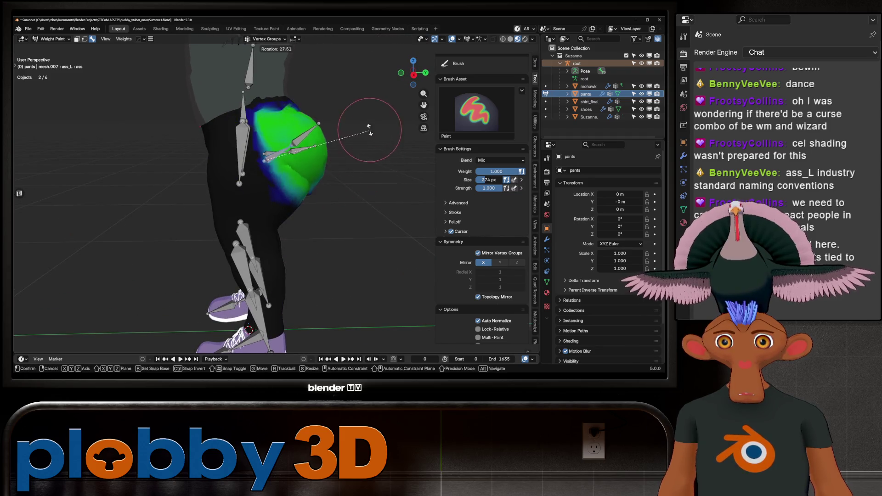
scroll(363, 184, "up", 2)
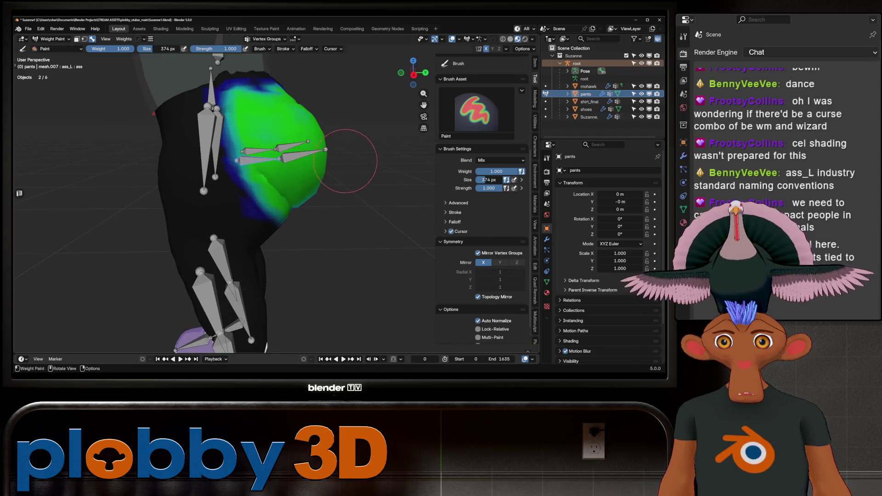
mouse_move(322, 198)
middle_mouse_down()
mouse_move(285, 138)
mouse_move(303, 161)
mouse_move(335, 163)
mouse_move(239, 224)
middle_mouse_up()
- Blur the weight edges near the lower buttock after a cancelled test rotation of the bone
key("shift")
key("r")
key("x")
key("x")
right_click(353, 165)
key("shift")
left_click_drag(239, 224, 193, 202, "shift")
- Keep smoothing the weights, then rotate the buttock bone on X to check the deformation
mouse_move(307, 186)
middle_mouse_down()
mouse_move(256, 197)
mouse_move(250, 227)
mouse_move(216, 252)
mouse_move(193, 248)
mouse_move(271, 239)
mouse_move(241, 250)
mouse_move(283, 267)
middle_mouse_up()
key("shift")
middle_click_drag(323, 198, 317, 192)
key("shift")
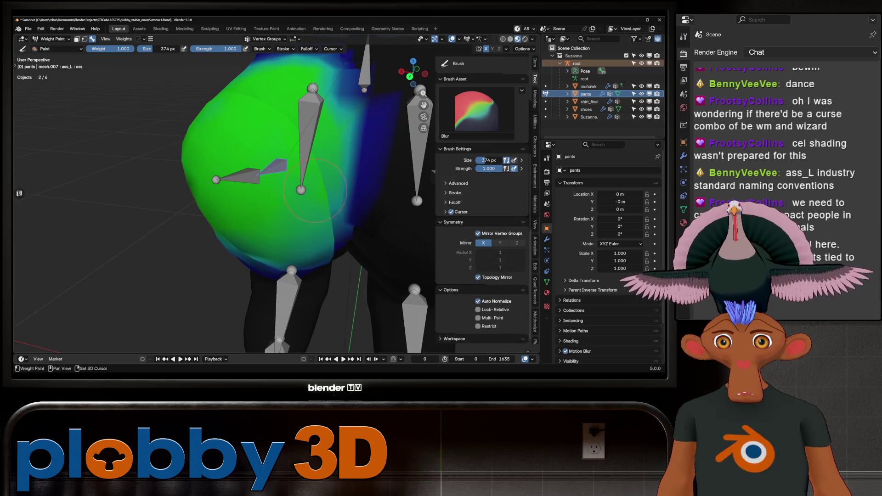
middle_click_drag(334, 222, 349, 184)
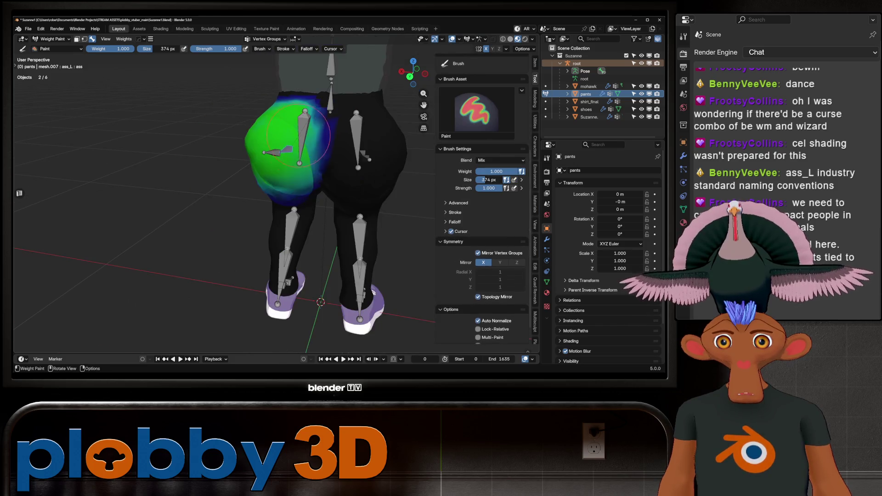
key("r")
key("Escape")
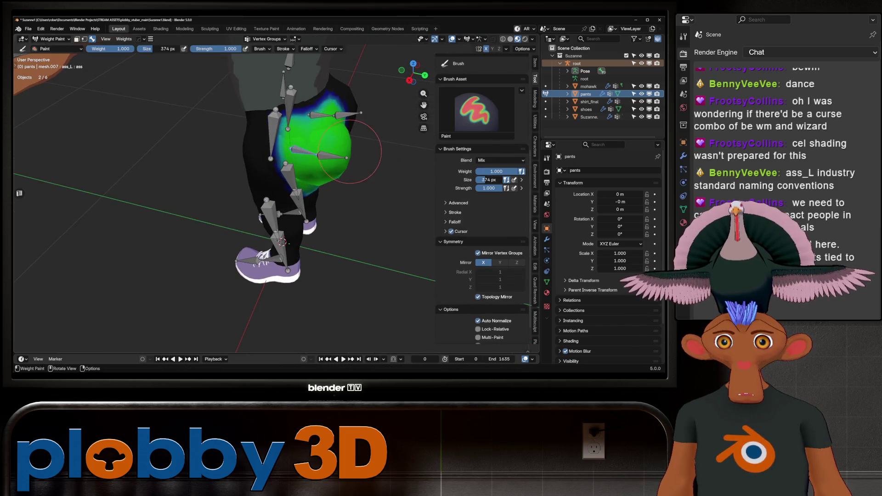
key("shift")
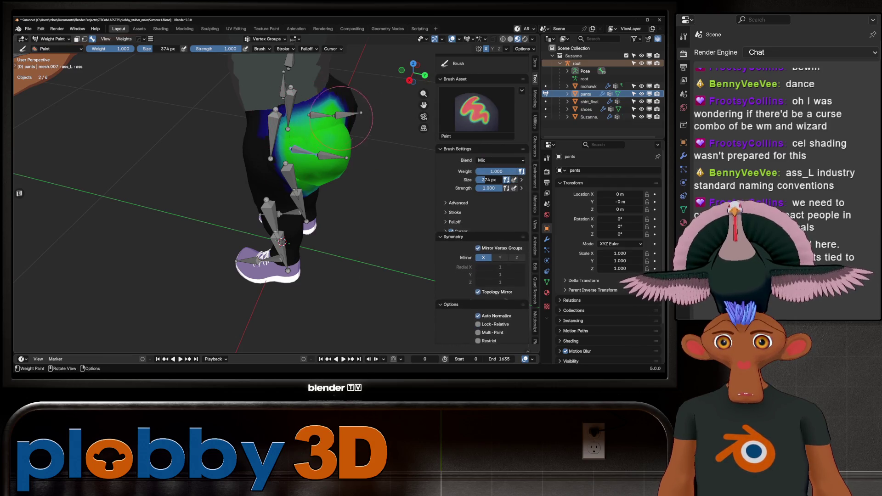
key("r")
key("x")
key("x")
left_click(330, 140)
- Blur the ass_L.001 weights across the hip, working from rear and underside views
mouse_move(330, 140)
middle_mouse_down()
mouse_move(243, 143)
mouse_move(299, 179)
mouse_move(276, 180)
mouse_move(302, 185)
mouse_move(322, 203)
middle_mouse_up()
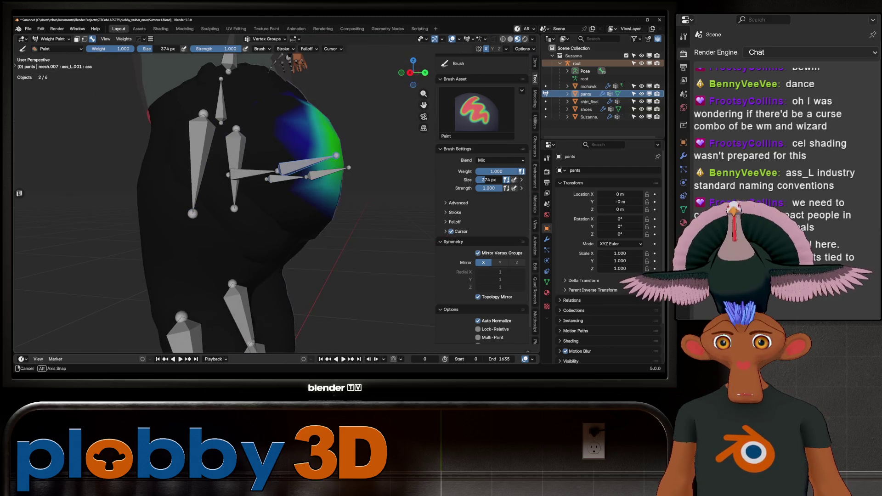
mouse_move(314, 157)
middle_mouse_down()
mouse_move(275, 136)
mouse_move(243, 147)
mouse_move(266, 154)
mouse_move(246, 131)
mouse_move(271, 147)
middle_mouse_up()
key("shift")
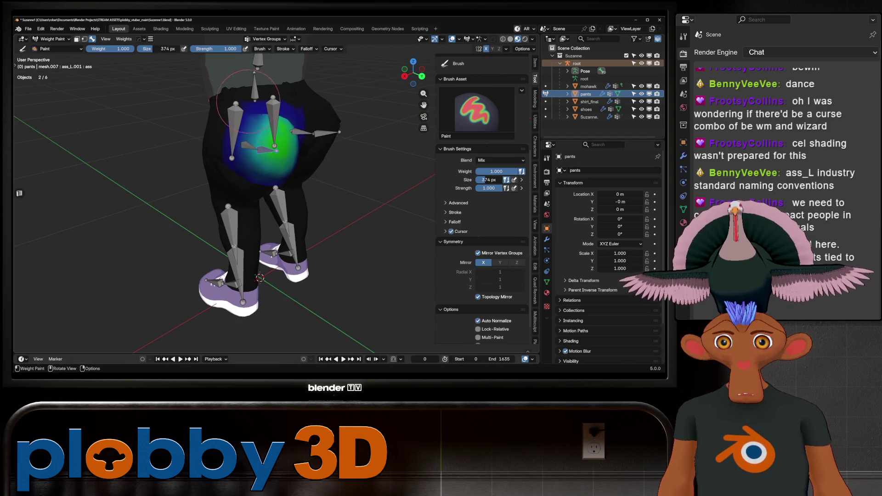
scroll(276, 137, "up", 5)
middle_click_drag(275, 137, 261, 155)
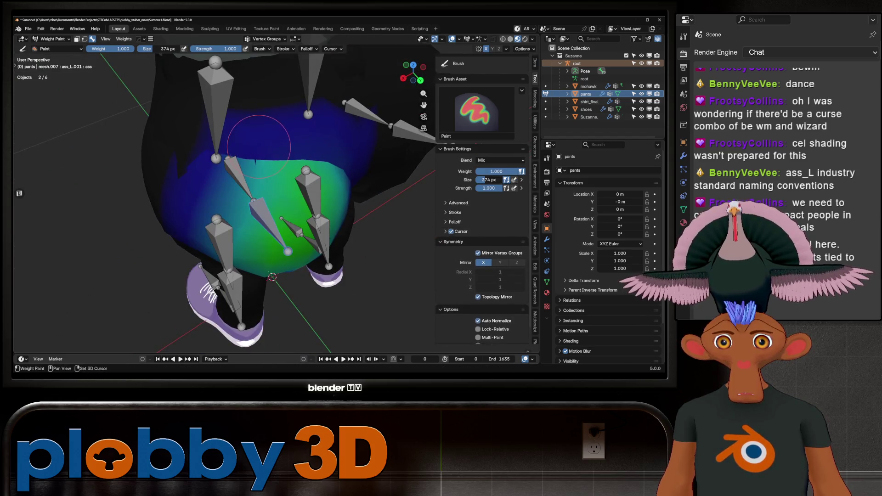
left_click_drag(260, 152, 273, 153, "shift")
key("shift")
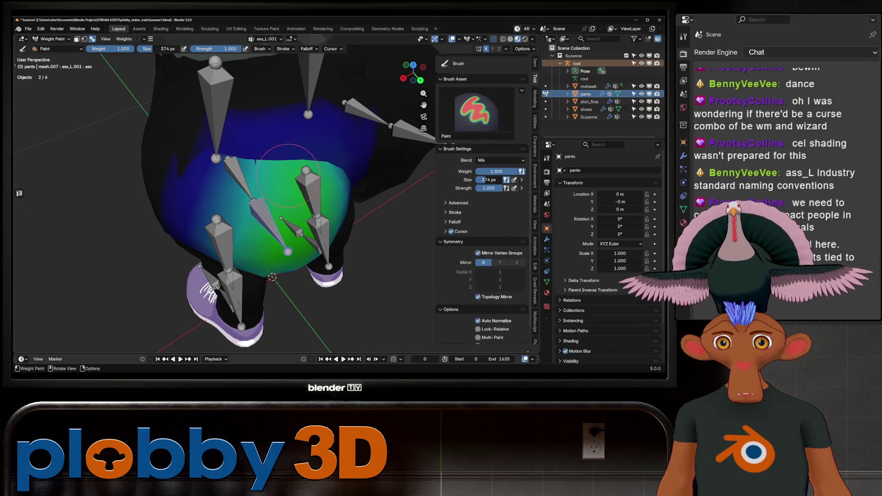
scroll(289, 176, "up", 6)
mouse_move(295, 118)
middle_mouse_down()
mouse_move(280, 91)
mouse_move(258, 106)
middle_mouse_up()
scroll(179, 180, "down", 5)
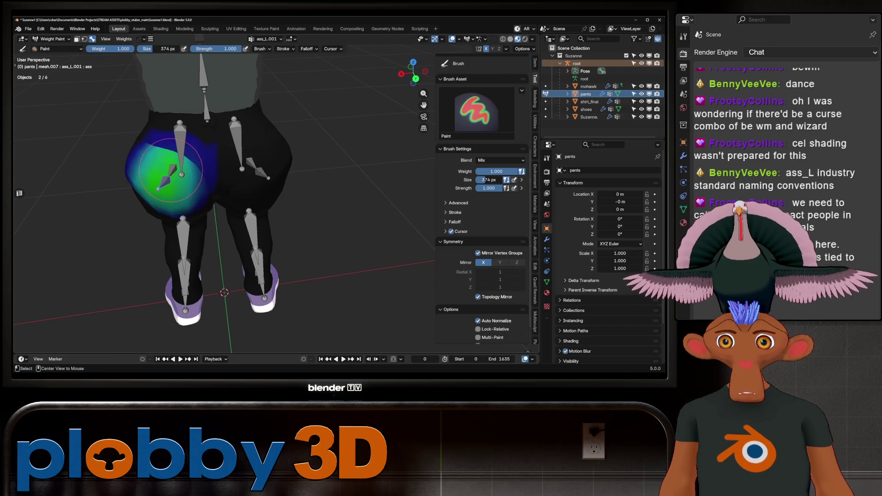
- Inspect the ass_R, ass_L, thigh_stretch.l and thigh_stretch.r weights, ending on ass_R
left_click(251, 162, "ctrl")
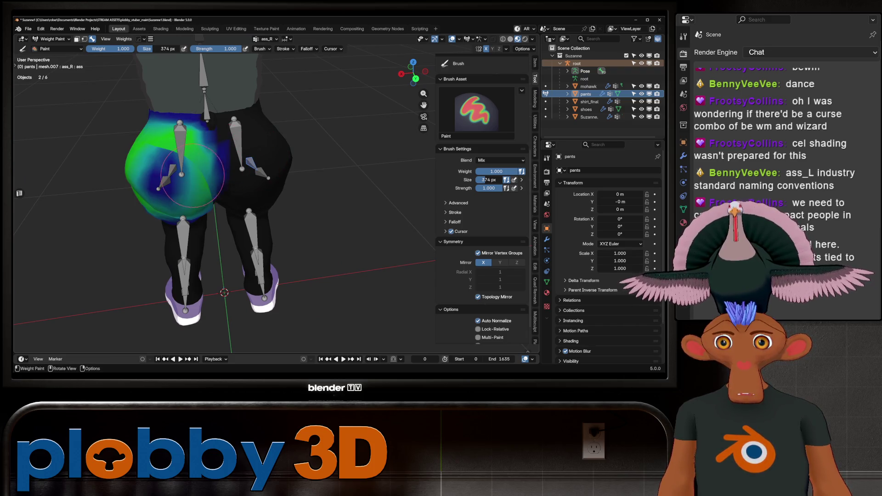
left_click(172, 173, "ctrl")
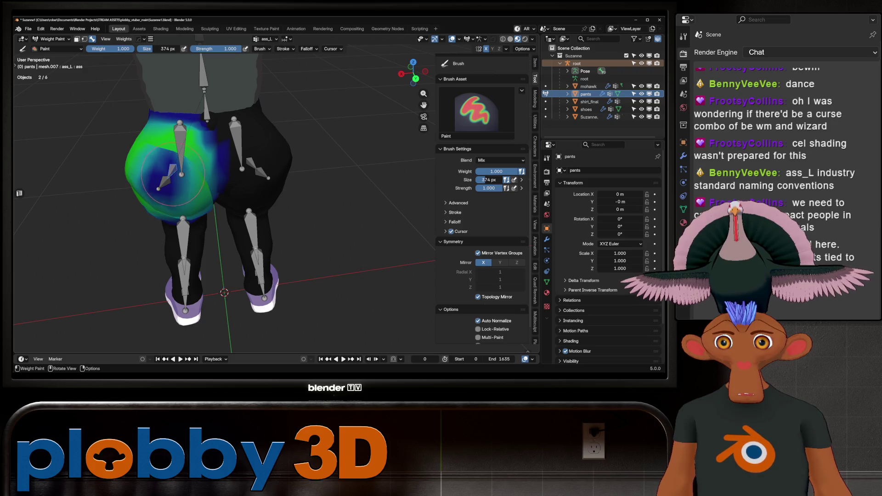
left_click(180, 143, "ctrl")
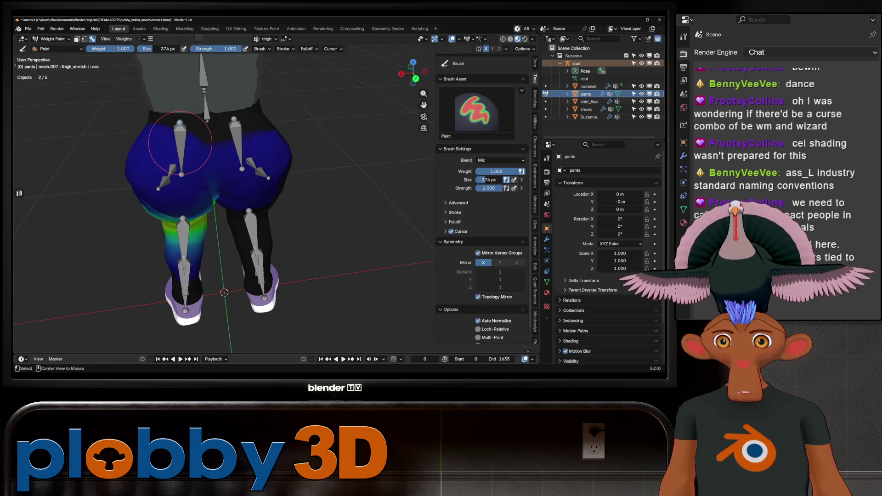
left_click(241, 154, "ctrl")
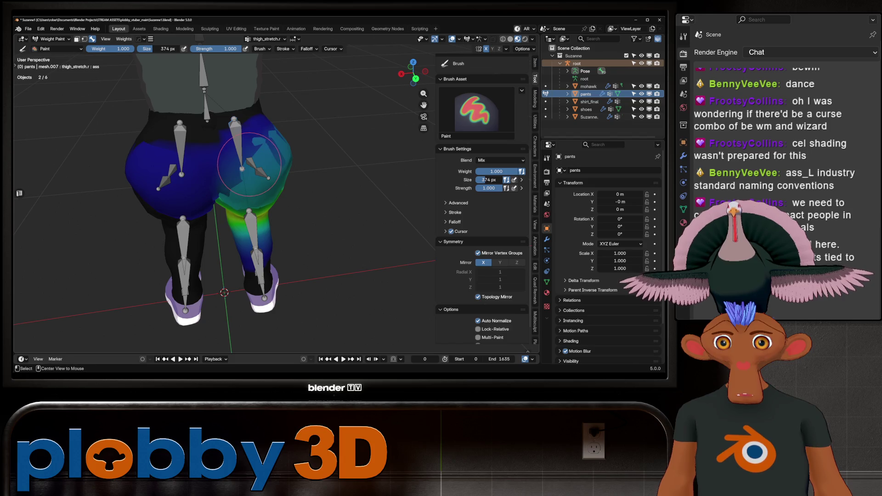
left_click(249, 164, "ctrl")
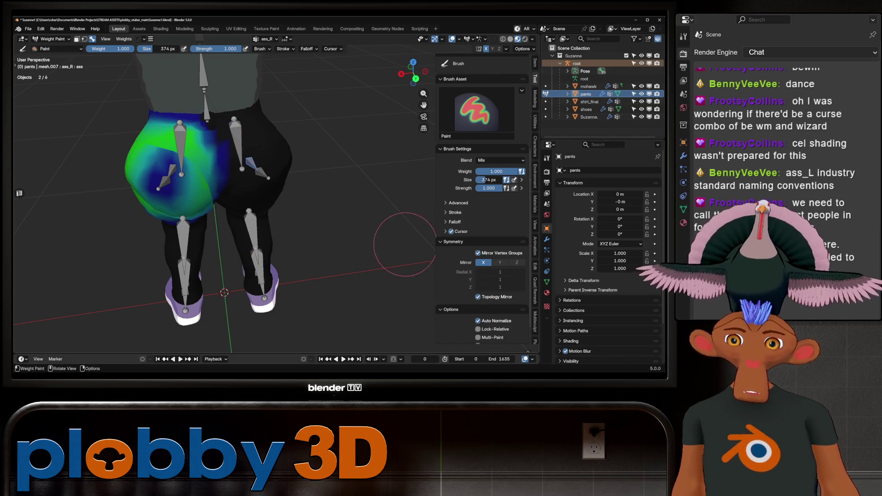
- Recentre the view toward the right leg and open the Weights menu
mouse_move(238, 180)
middle_mouse_down("shift")
mouse_move(307, 163)
mouse_move(284, 196)
middle_mouse_up("shift")
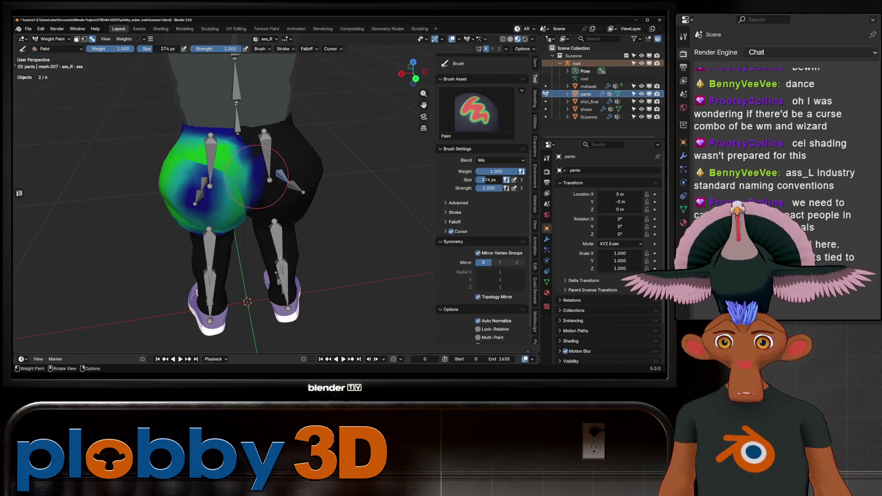
mouse_move(256, 177)
middle_mouse_down()
mouse_move(276, 183)
mouse_move(262, 182)
middle_mouse_up()
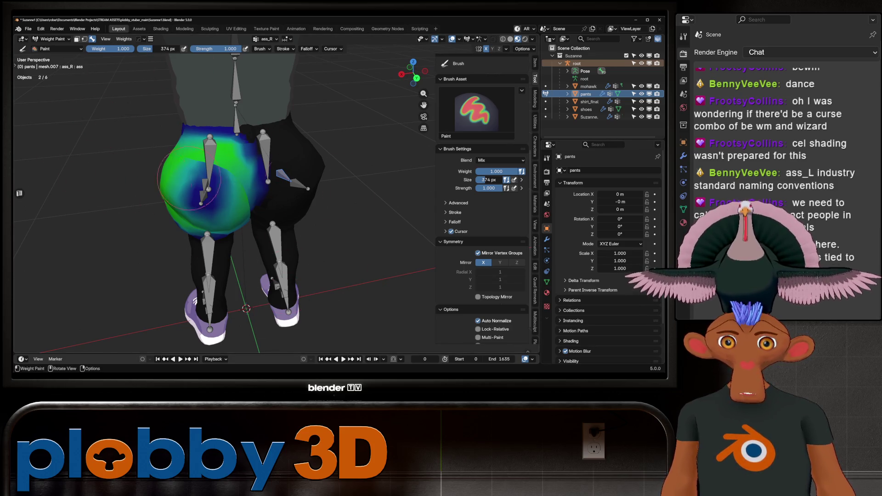
mouse_move(189, 179)
middle_mouse_down()
mouse_move(349, 197)
mouse_move(306, 216)
middle_mouse_up()
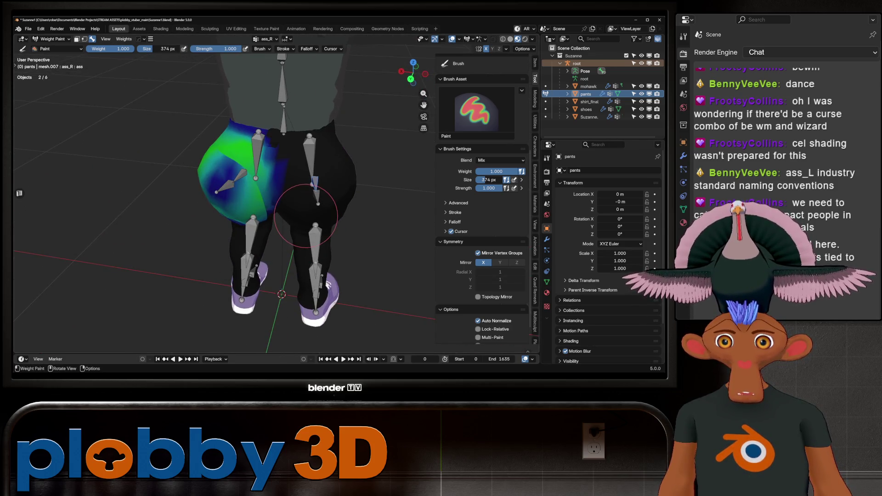
left_click(124, 38)
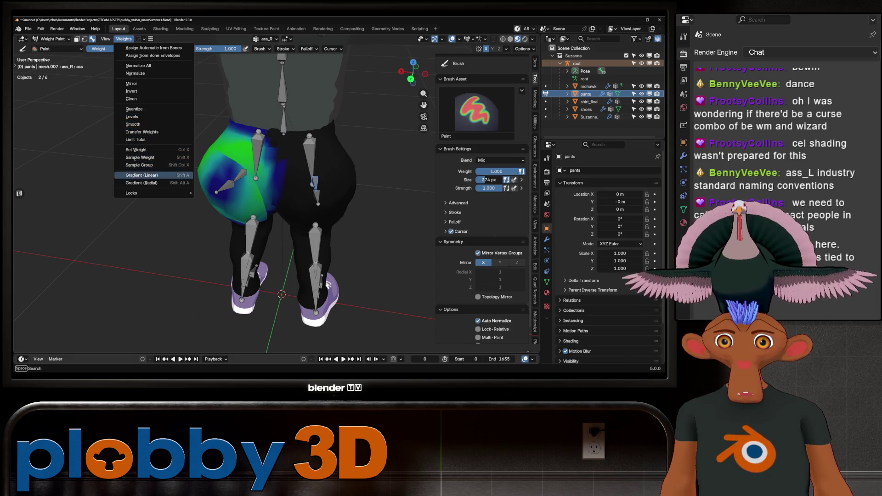
mouse_move(138, 193)
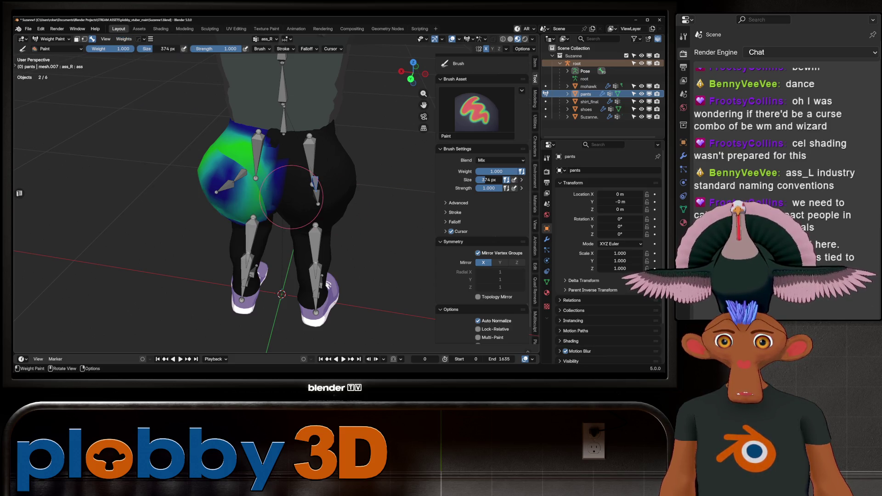
mouse_move(399, 181)
middle_mouse_down()
mouse_move(303, 245)
mouse_move(362, 239)
mouse_move(286, 238)
middle_mouse_up()
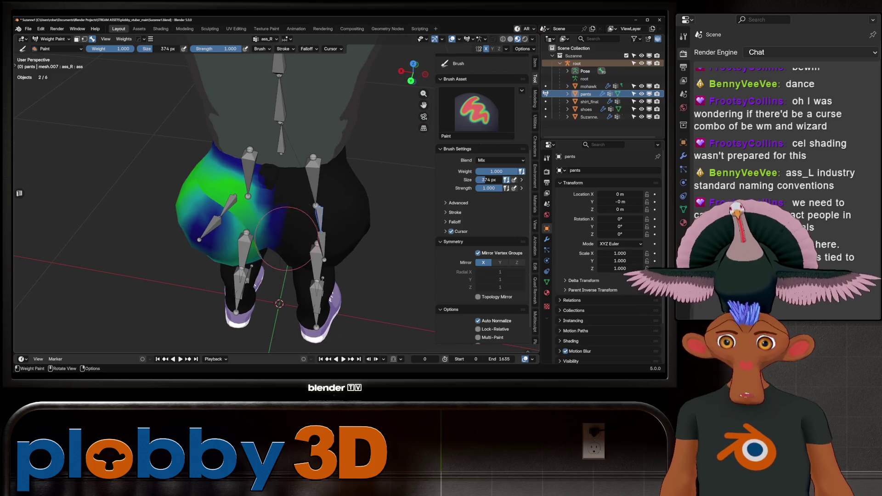
left_click(228, 201, "ctrl")
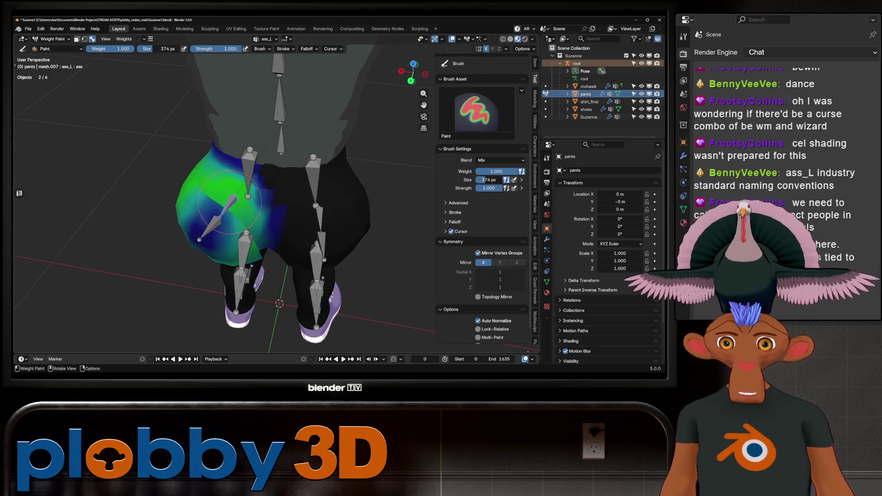
mouse_move(236, 198)
middle_mouse_down()
mouse_move(216, 187)
mouse_move(197, 227)
mouse_move(217, 233)
mouse_move(221, 340)
middle_mouse_up()
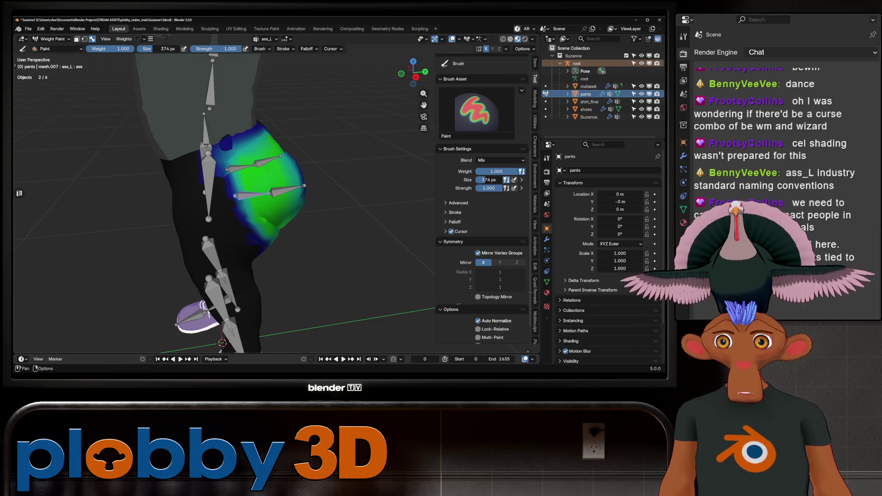
left_click(106, 39)
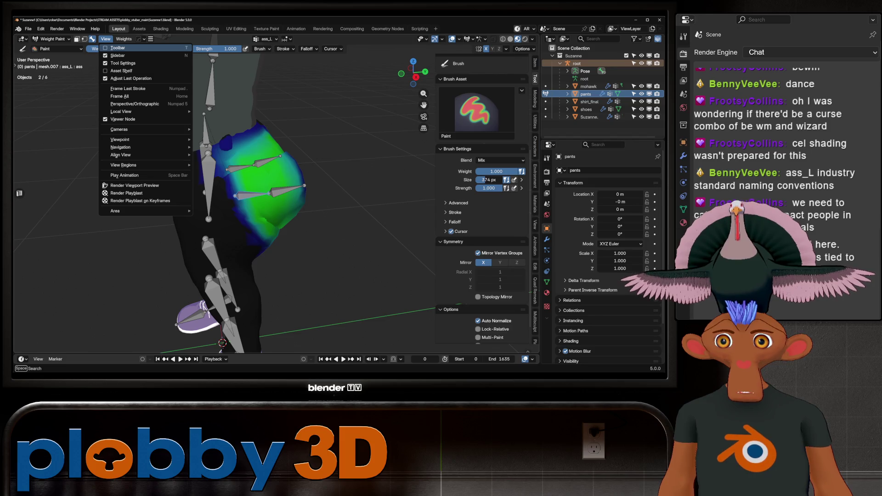
mouse_move(124, 39)
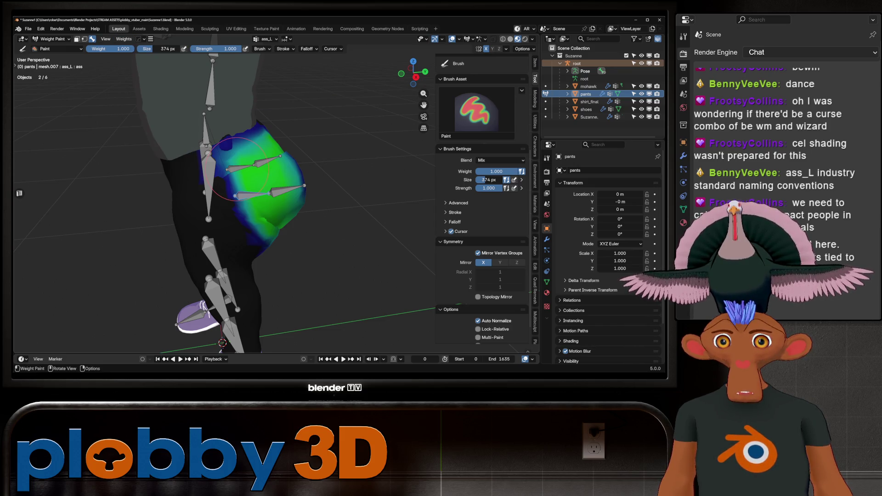
middle_click_drag(238, 168, 152, 214)
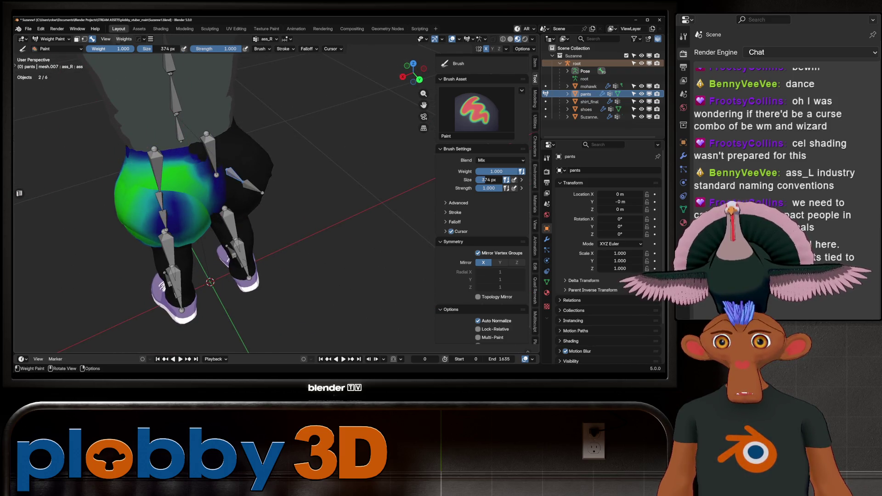
left_click(123, 39)
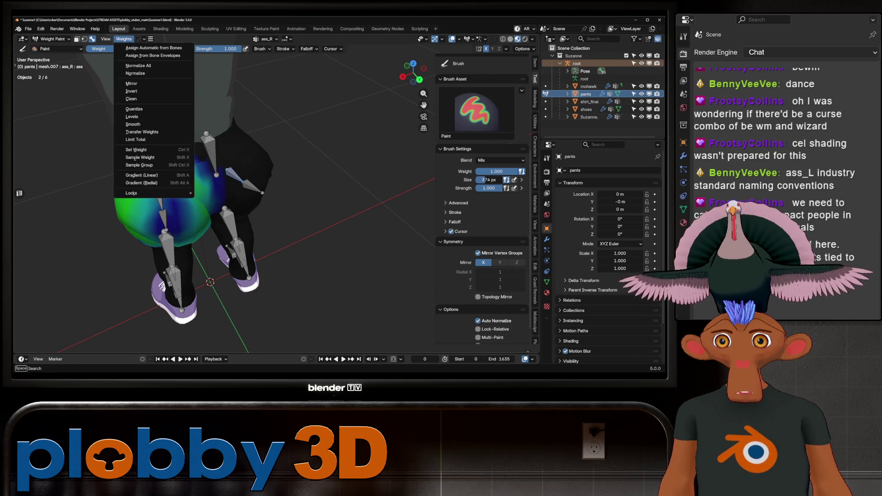
- Run Weights > Mirror on ass_R, then paint the ass_R weight off the hip
left_click(132, 83)
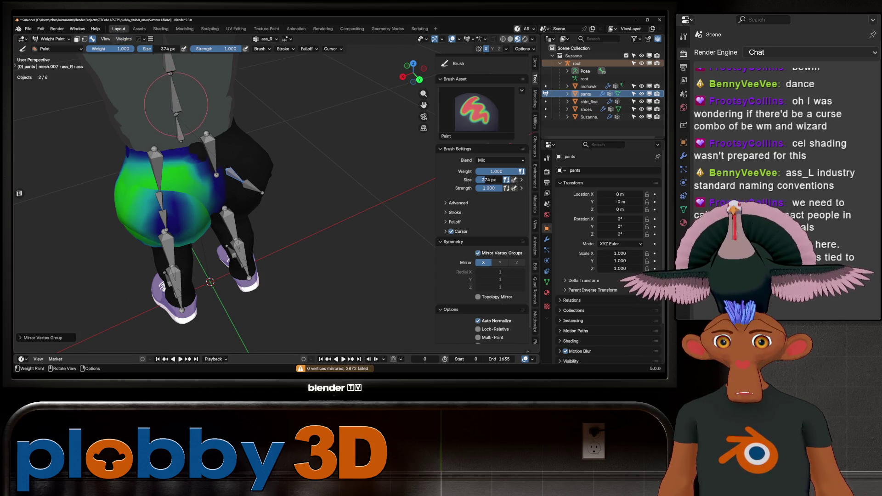
middle_click_drag(177, 104, 257, 195)
mouse_move(258, 195)
left_mouse_down("ctrl")
mouse_move(188, 202)
mouse_move(164, 240)
mouse_move(229, 230)
mouse_move(165, 188)
left_mouse_up("ctrl")
middle_click_drag(165, 188, 193, 183)
left_click_drag(193, 184, 183, 201, "ctrl")
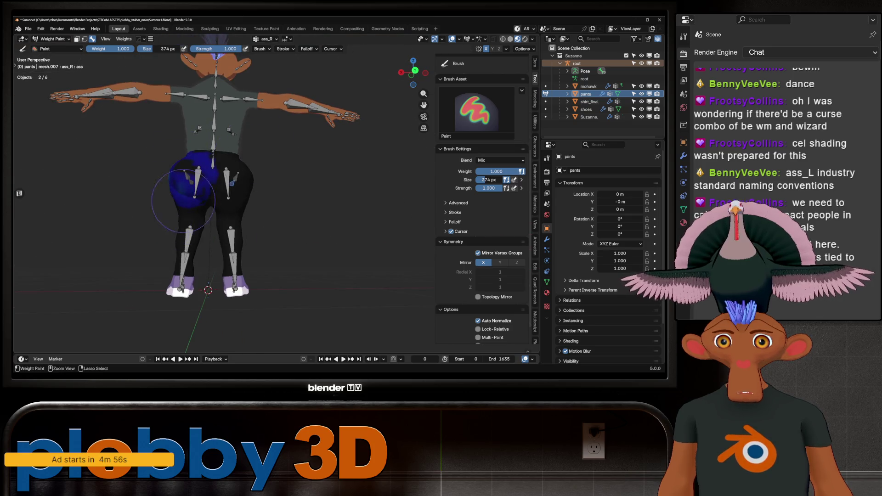
- Inspect the cleared ass_R weights from rear and angled views
scroll(215, 191, "up", 3)
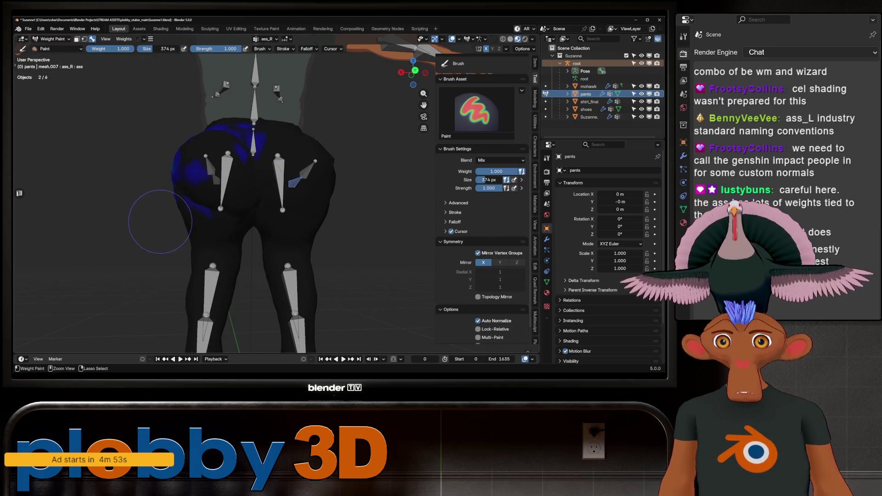
middle_click_drag(248, 195, 223, 214)
key("ctrl+KP_1")
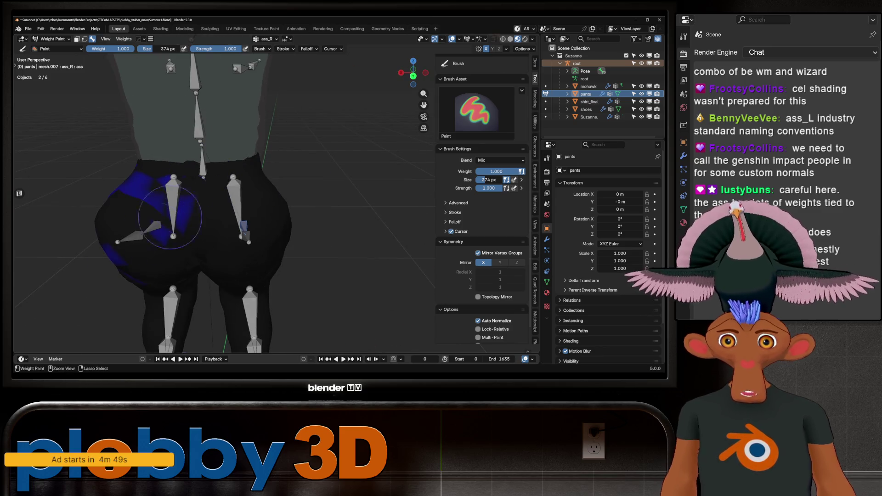
mouse_move(25, 225)
middle_mouse_down()
mouse_move(178, 223)
mouse_move(152, 171)
middle_mouse_up()
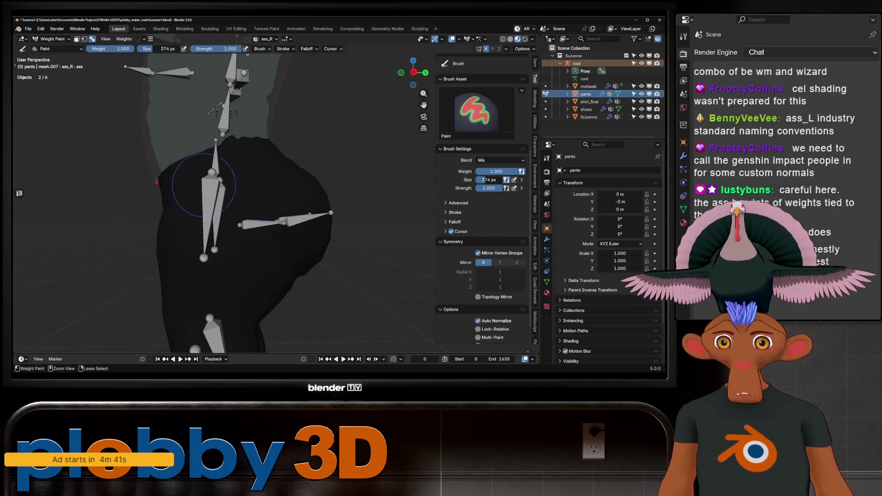
mouse_move(204, 185)
middle_mouse_down()
mouse_move(134, 229)
mouse_move(138, 244)
mouse_move(166, 239)
middle_mouse_up()
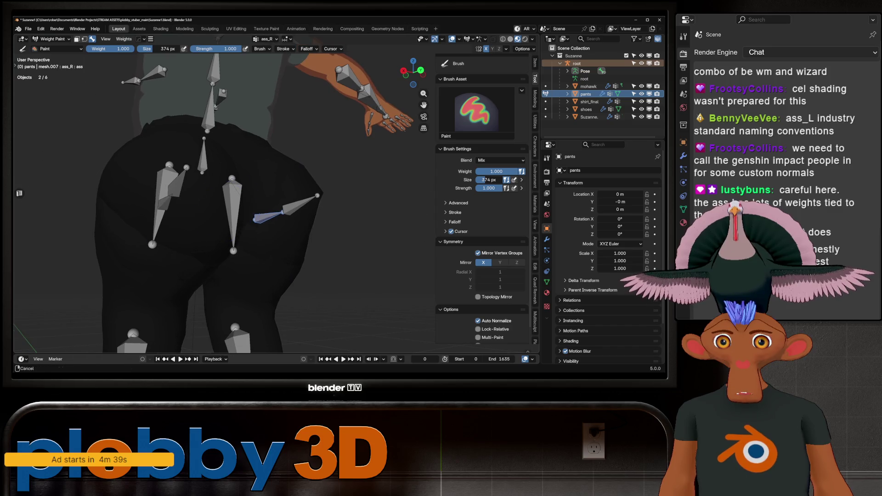
key("r")
middle_click_drag(335, 212, 275, 211)
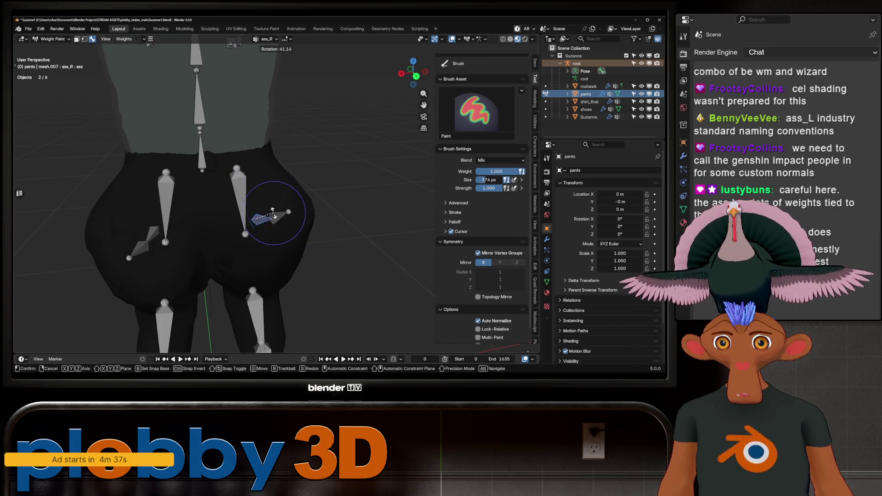
left_click(283, 203)
middle_click_drag(190, 212, 256, 216)
key("r")
key("x")
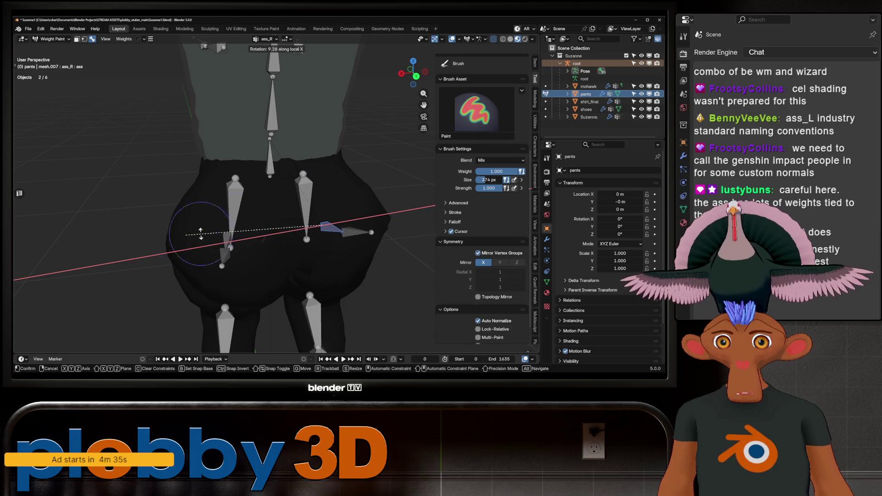
left_click(312, 210)
mouse_move(312, 210)
middle_mouse_down()
mouse_move(295, 187)
mouse_move(393, 246)
mouse_move(441, 257)
mouse_move(505, 188)
mouse_move(305, 250)
mouse_move(329, 266)
mouse_move(322, 303)
mouse_move(292, 321)
mouse_move(380, 214)
middle_mouse_up()
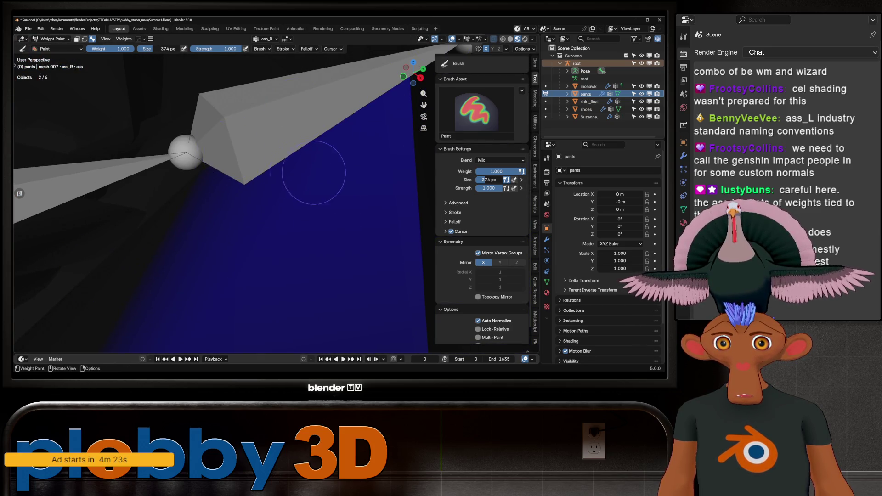
mouse_move(314, 172)
middle_mouse_down()
mouse_move(345, 169)
mouse_move(339, 173)
middle_mouse_up()
mouse_move(271, 125)
middle_mouse_down()
mouse_move(285, 122)
mouse_move(187, 197)
middle_mouse_up()
mouse_move(257, 221)
middle_mouse_down()
mouse_move(404, 256)
mouse_move(322, 213)
mouse_move(276, 175)
mouse_move(257, 103)
middle_mouse_up()
mouse_move(319, 285)
middle_mouse_down()
mouse_move(264, 216)
mouse_move(285, 169)
mouse_move(283, 207)
mouse_move(213, 131)
middle_mouse_up()
key("r")
key("x")
key("x")
right_click(283, 209)
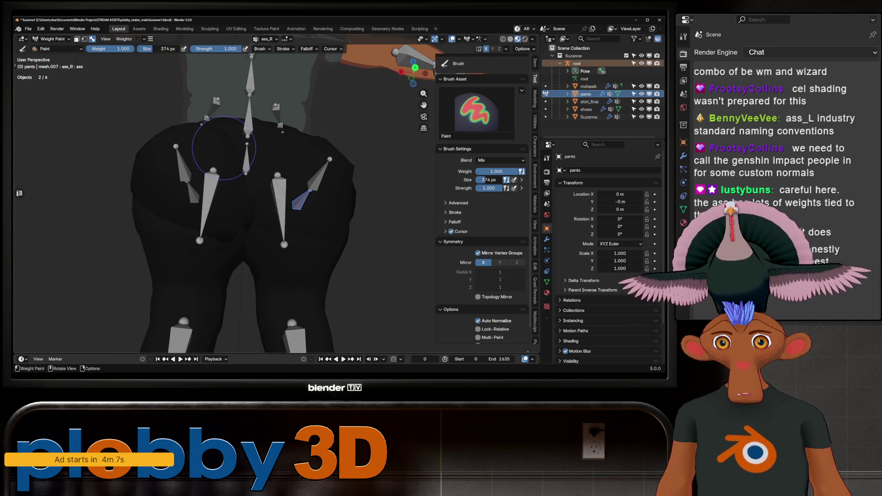
scroll(210, 216, "up", 2)
mouse_move(183, 229)
middle_mouse_down("ctrl")
mouse_move(202, 201)
mouse_move(133, 144)
middle_mouse_up("ctrl")
mouse_move(225, 170)
middle_mouse_down("ctrl")
mouse_move(132, 158)
mouse_move(230, 161)
mouse_move(299, 177)
mouse_move(299, 156)
mouse_move(325, 178)
mouse_move(178, 177)
mouse_move(193, 179)
middle_mouse_up("ctrl")
middle_click_drag(343, 217, 174, 216)
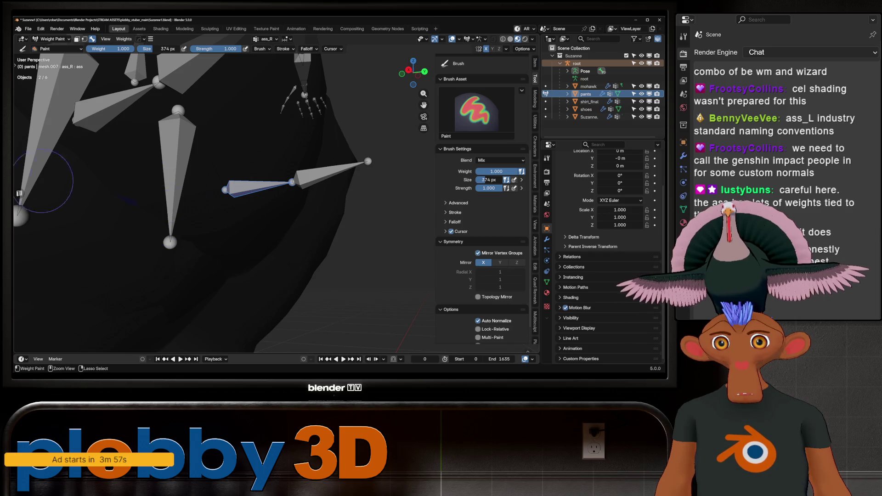
scroll(128, 196, "up", 3)
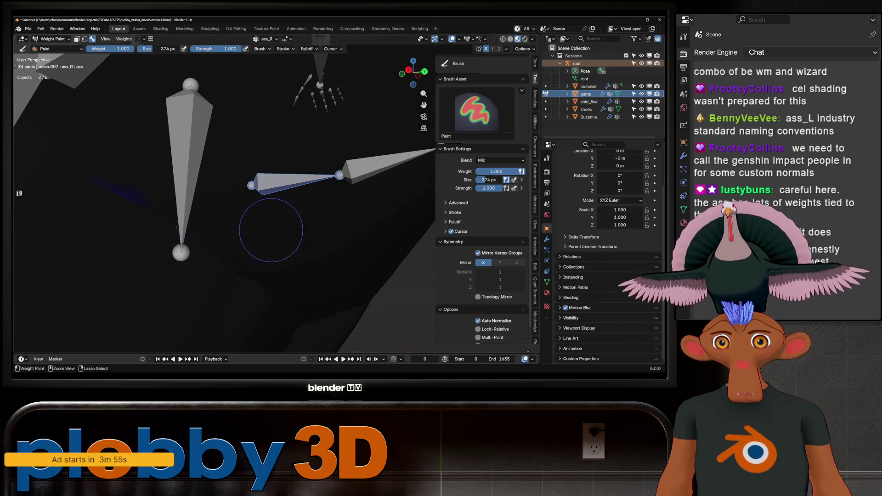
mouse_move(106, 212)
middle_mouse_down()
mouse_move(202, 198)
mouse_move(148, 183)
mouse_move(207, 202)
mouse_move(139, 238)
middle_mouse_up()
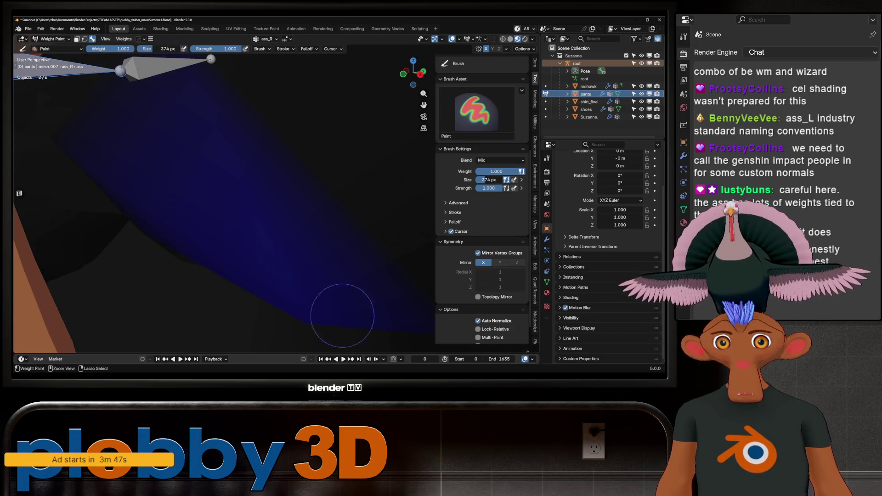
mouse_move(376, 304)
middle_mouse_down("ctrl")
mouse_move(341, 226)
mouse_move(349, 216)
mouse_move(309, 312)
middle_mouse_up("ctrl")
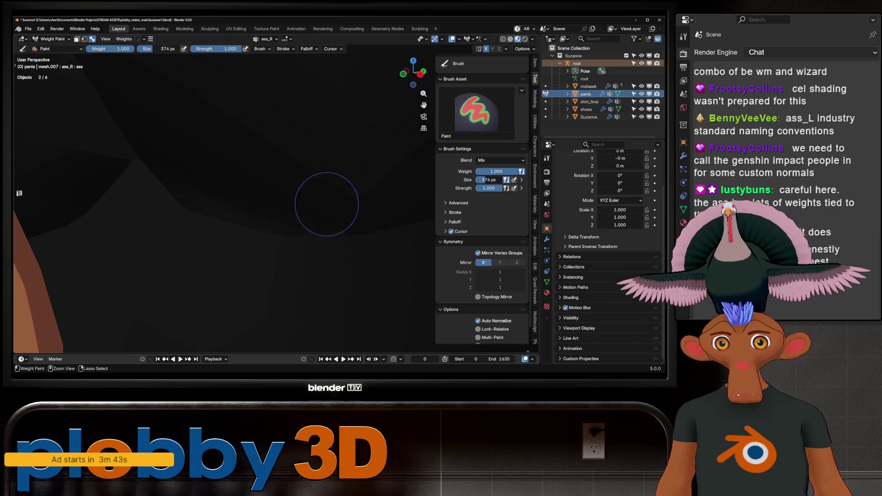
mouse_move(195, 216)
middle_mouse_down("ctrl")
mouse_move(227, 242)
mouse_move(128, 207)
mouse_move(193, 208)
mouse_move(239, 188)
mouse_move(294, 197)
middle_mouse_up("ctrl")
key("r")
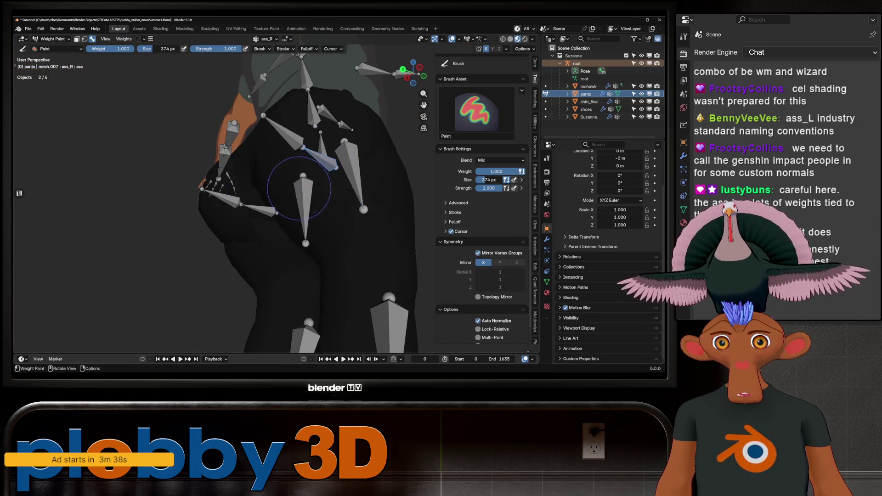
- Confirm the bone rotation, toggle Edit Mode on the pants, and set them to Object Mode
left_click(360, 226)
mouse_move(360, 226)
middle_mouse_down()
mouse_move(232, 207)
mouse_move(315, 197)
mouse_move(300, 214)
middle_mouse_up()
key("Tab")
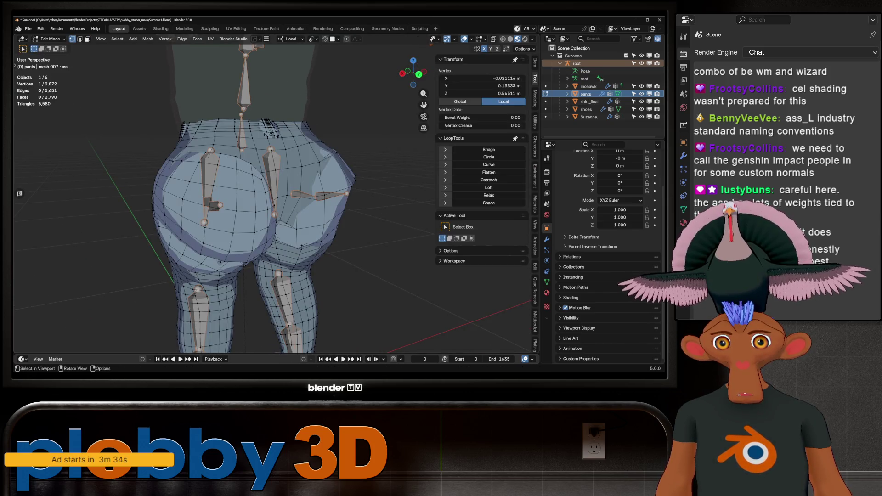
key("Tab")
mouse_move(272, 211)
middle_mouse_down()
mouse_move(331, 236)
mouse_move(303, 257)
mouse_move(255, 271)
middle_mouse_up()
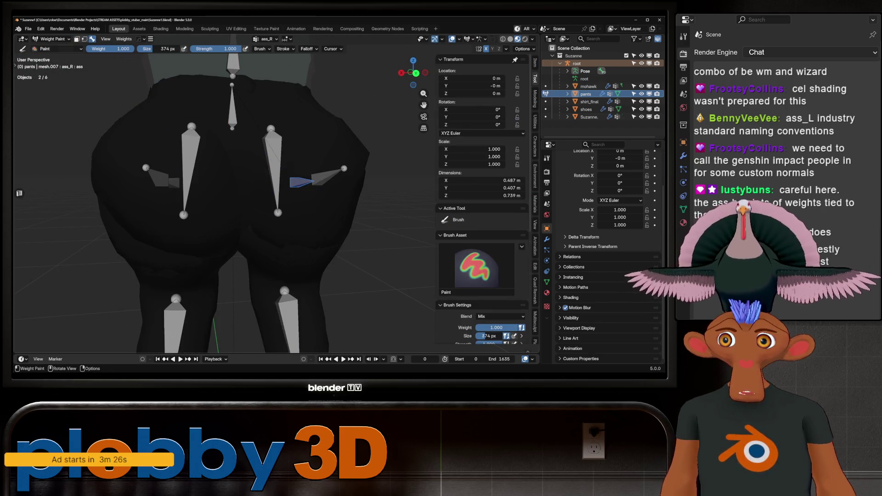
left_click(51, 39)
left_click(50, 47)
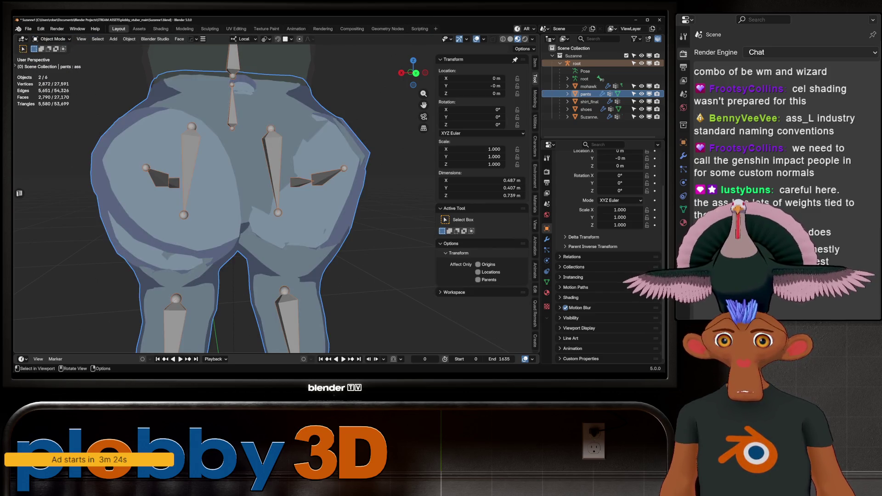
left_click(50, 39)
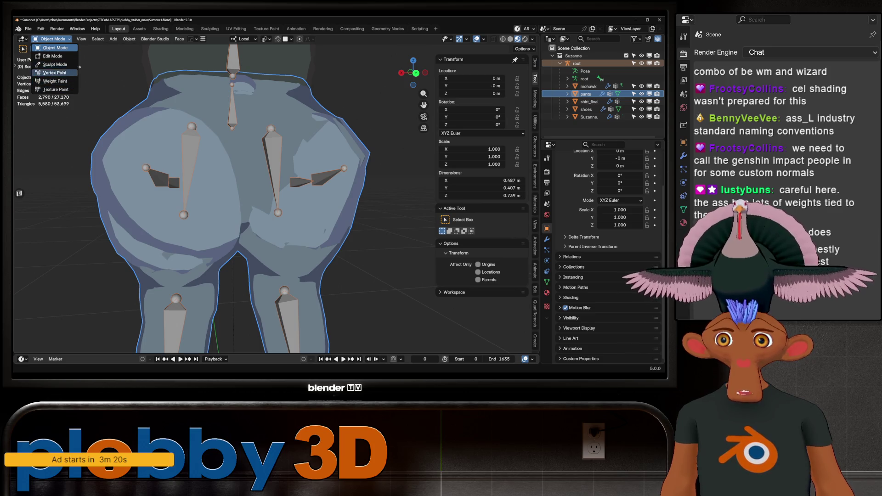
- Select the root armature and enter its Edit Mode
left_click(55, 48)
left_click(576, 63)
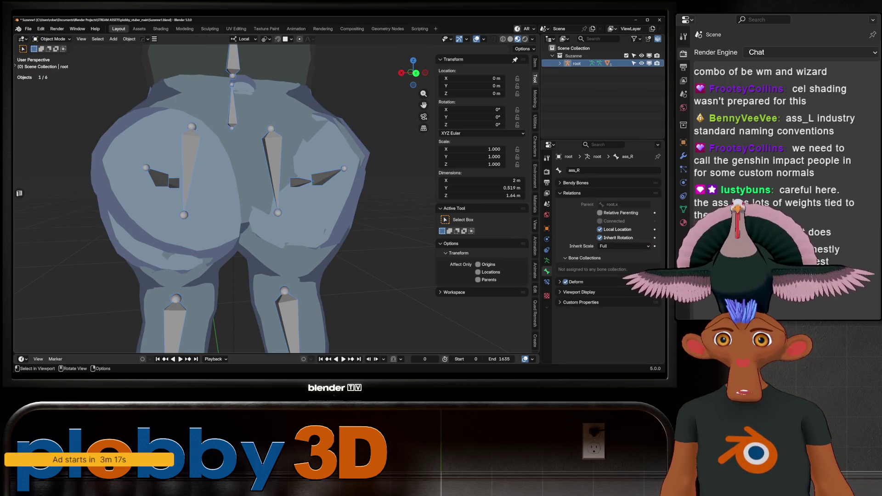
key("Tab")
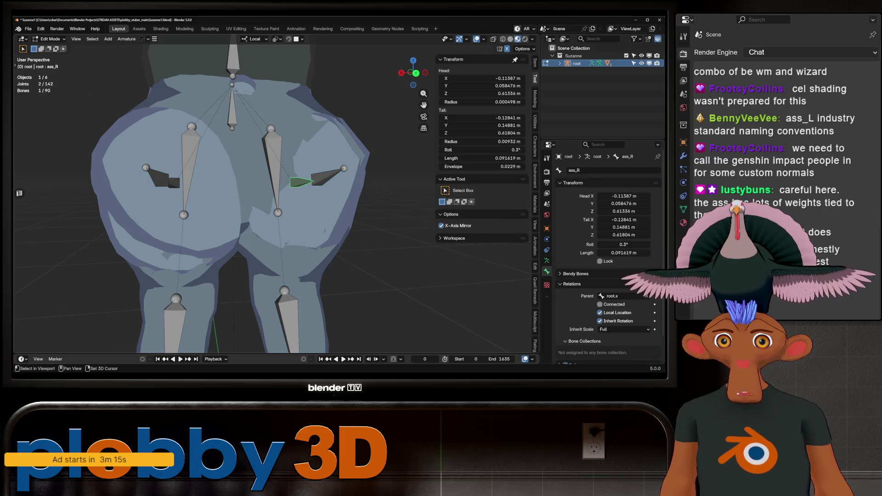
- Delete the ass_R and ass_R.001 bones and box-select the left buttock bones
left_click(322, 176, "shift")
key("x")
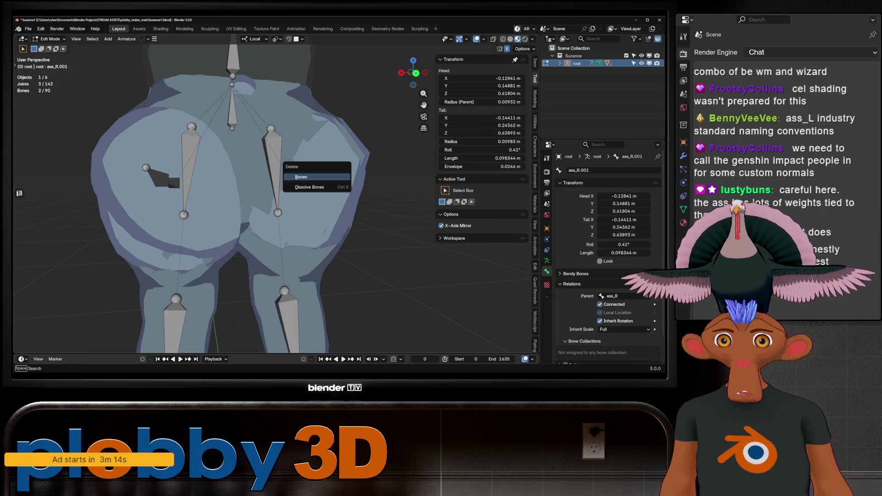
left_click(301, 177)
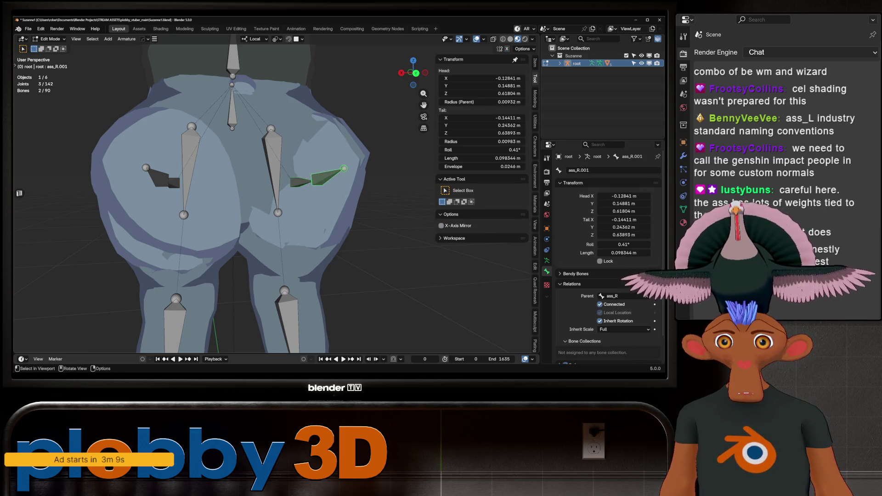
key("Delete")
left_click_drag(134, 152, 172, 212)
scroll(171, 212, "up", 2)
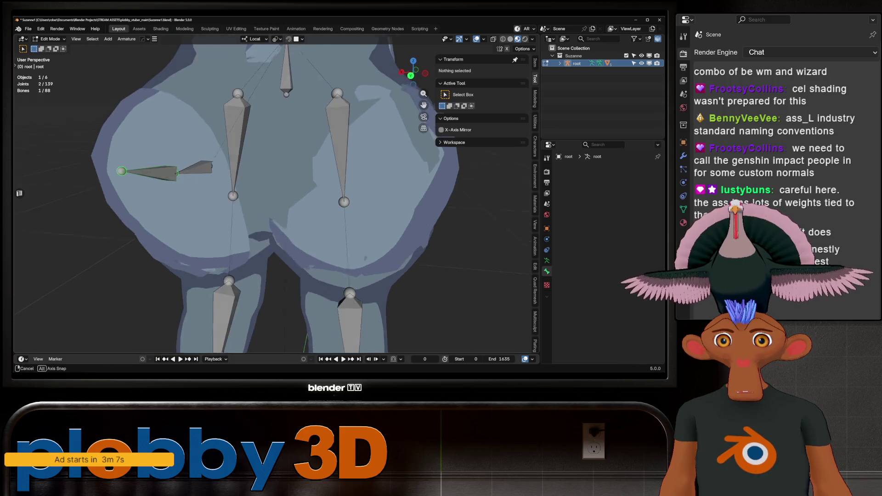
- Symmetrize the left buttock bones to recreate the right-side ones
right_click(188, 171)
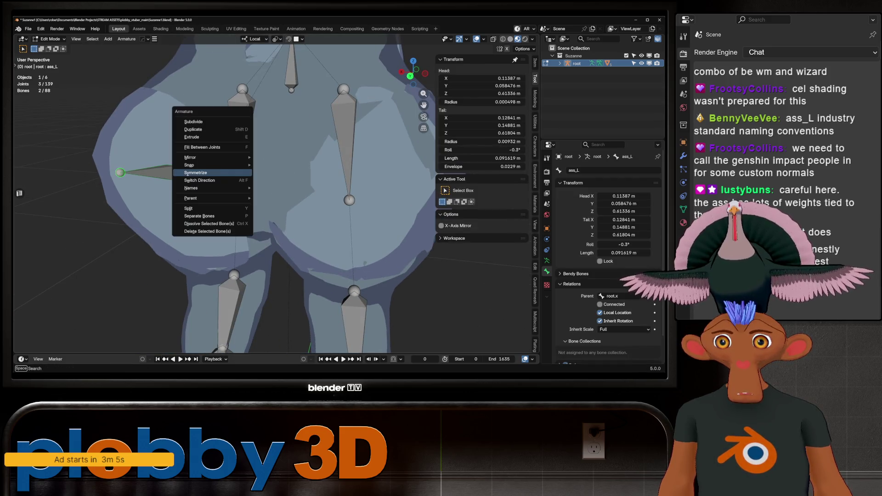
left_click(198, 171)
scroll(198, 172, "down", 3)
middle_click_drag(198, 171, 221, 147)
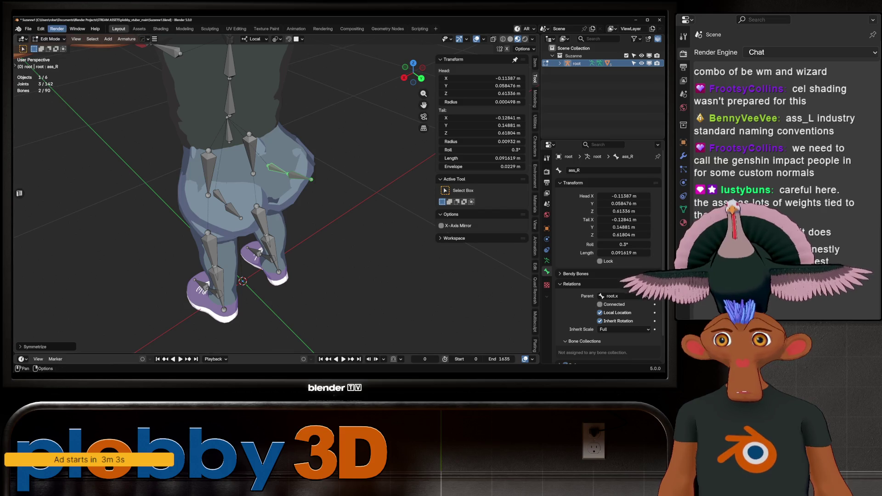
- Return the armature to Object Mode and centre the view on the hips
left_click(49, 38)
left_click(55, 48)
scroll(221, 183, "up", 1)
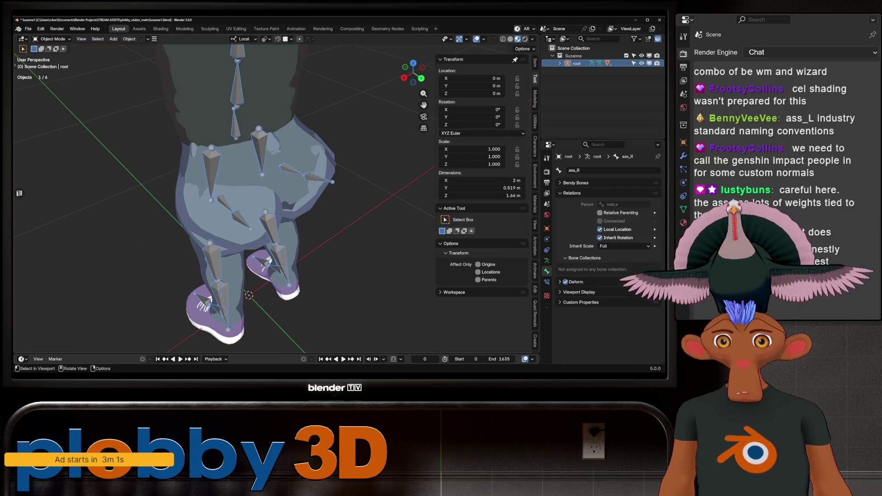
scroll(220, 193, "up", 3)
middle_click_drag(221, 193, 239, 193)
scroll(225, 197, "down", 3)
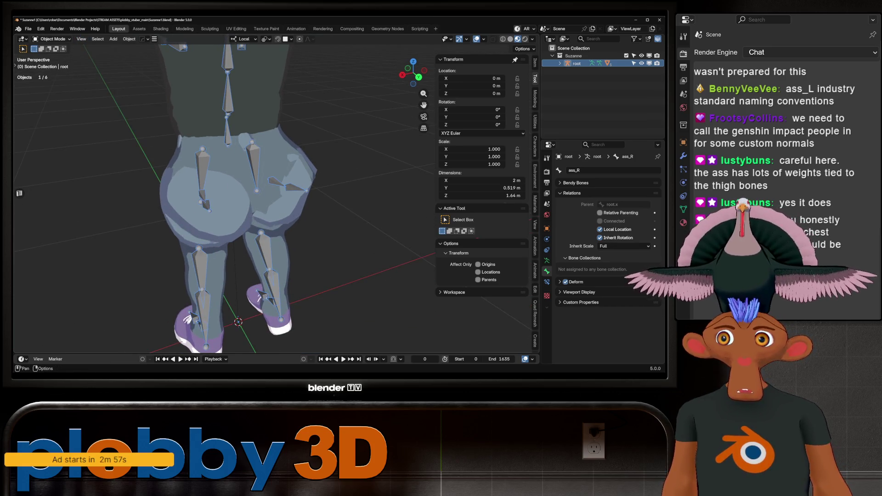
left_click(51, 38)
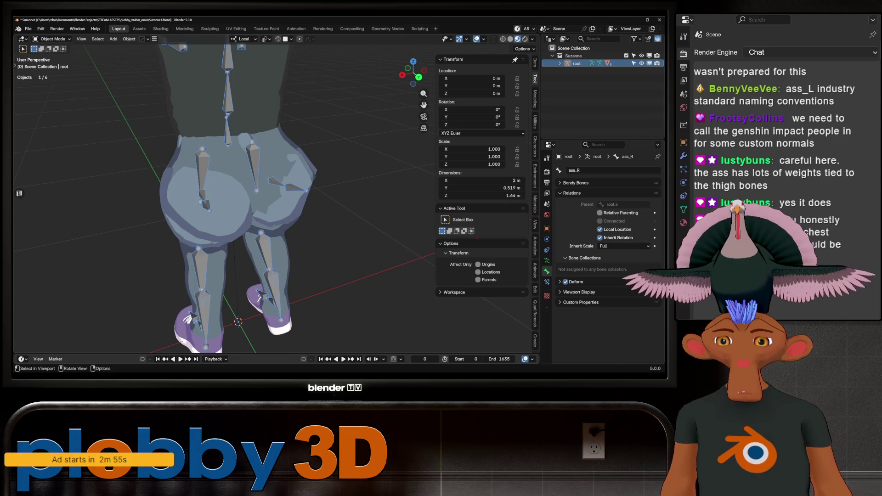
scroll(208, 197, "up", 2)
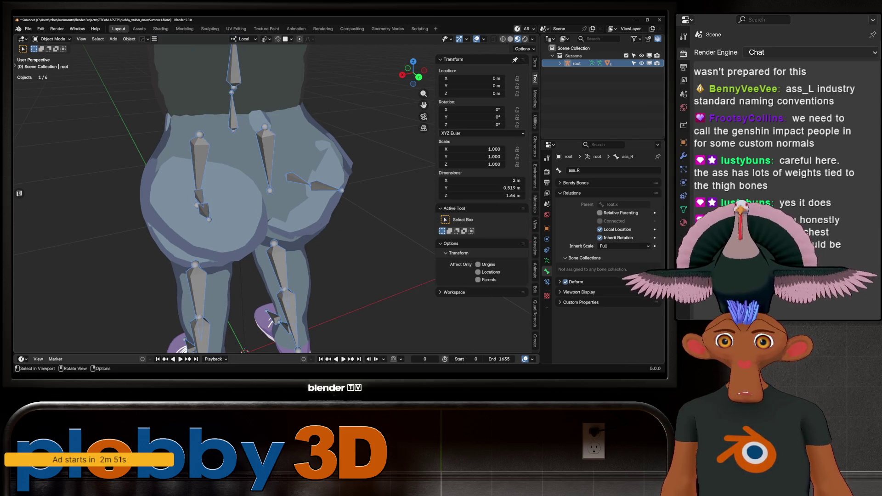
mouse_move(209, 197)
middle_mouse_down("shift")
mouse_move(266, 210)
mouse_move(259, 210)
middle_mouse_up("shift")
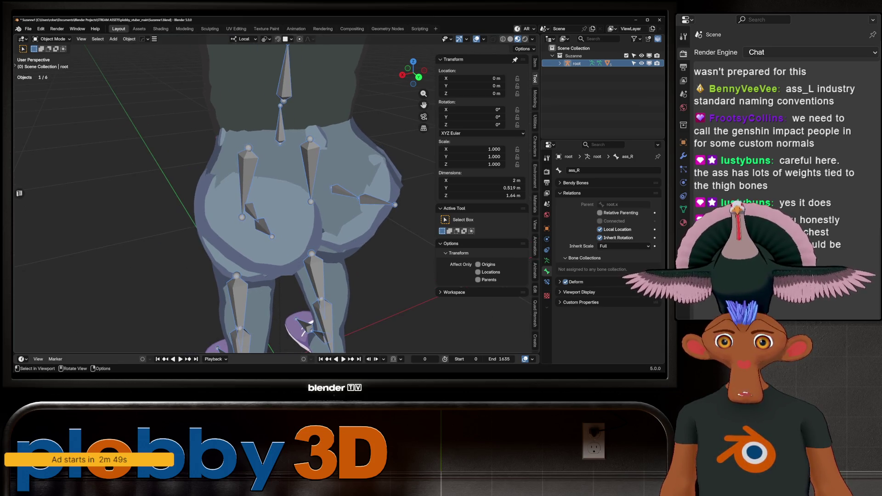
scroll(266, 221, "up", 2)
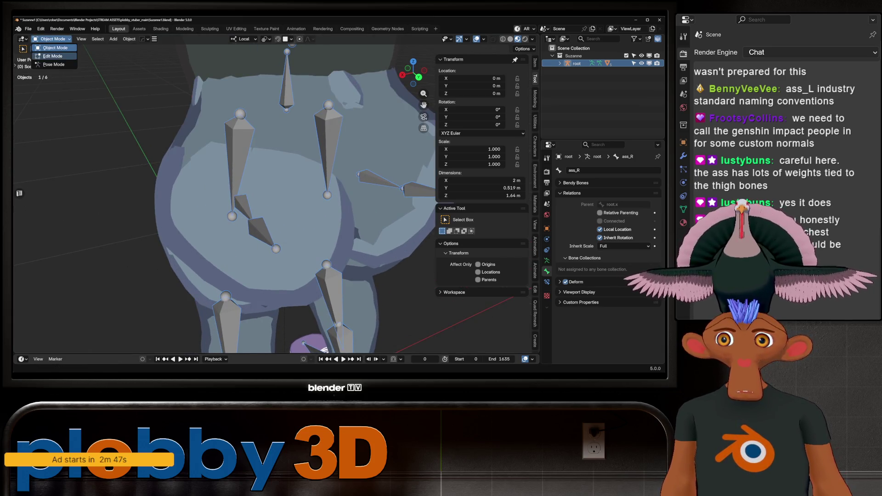
- Put the pants into Weight Paint mode and blur the ass_L weights on the left buttock
left_click(265, 221)
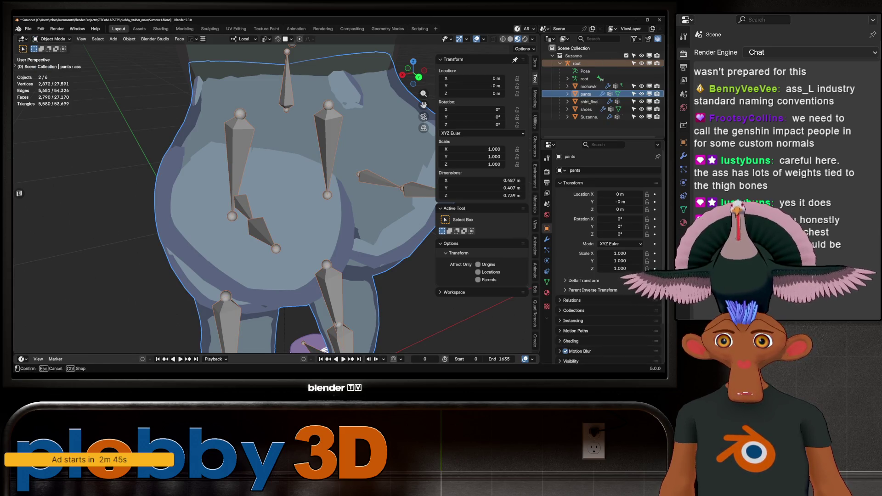
left_click(53, 39)
left_click(50, 81)
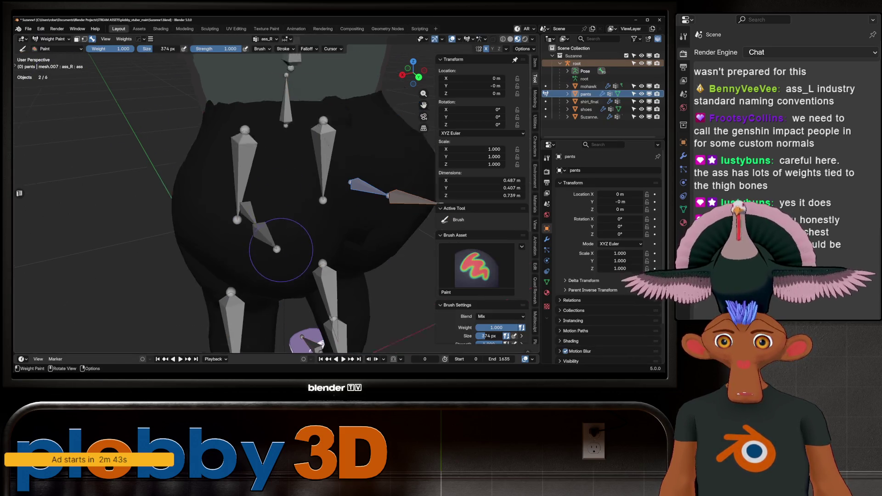
left_click(261, 220, "ctrl")
mouse_move(307, 233)
middle_mouse_down()
mouse_move(233, 240)
mouse_move(250, 223)
mouse_move(303, 225)
mouse_move(357, 197)
mouse_move(343, 244)
mouse_move(320, 255)
mouse_move(325, 232)
mouse_move(197, 206)
mouse_move(181, 228)
middle_mouse_up()
left_click(179, 231, "ctrl")
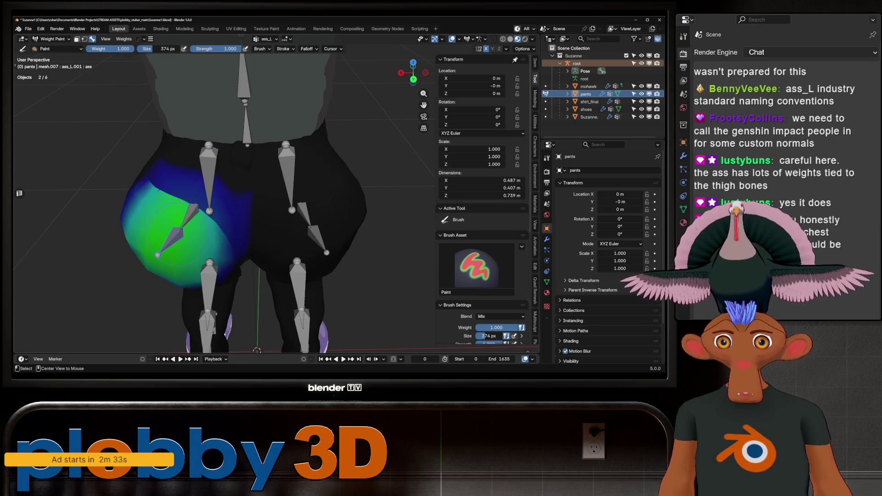
left_click(187, 215, "ctrl")
left_click_drag(183, 190, 204, 201, "shift")
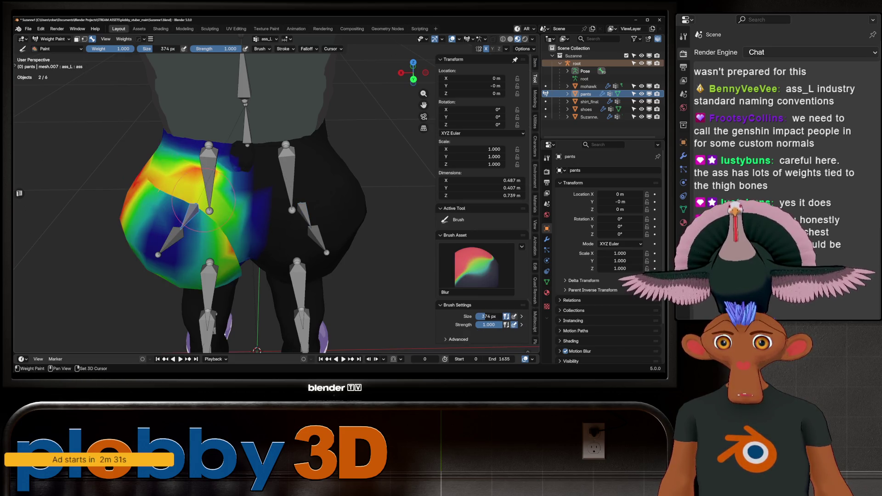
- Compare the ass_L and ass_R groups, settle on ass_R, and open the Weights menu
middle_click_drag(195, 171, 179, 150)
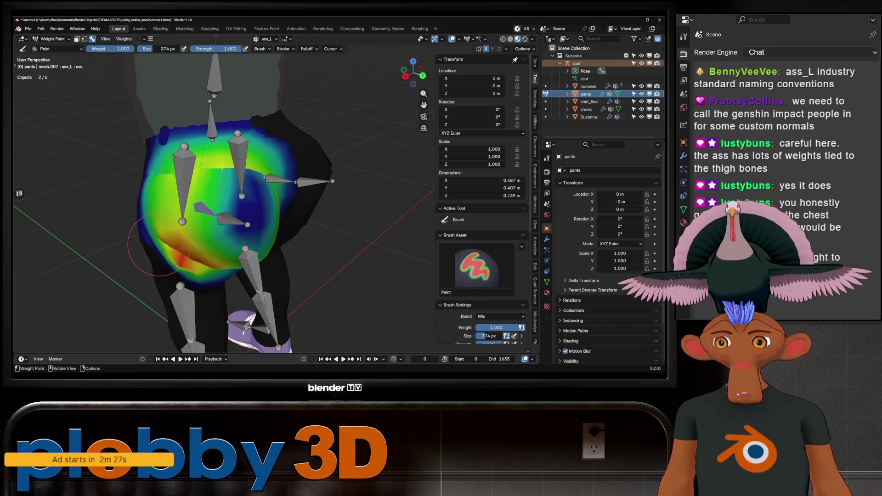
mouse_move(198, 209)
middle_mouse_down()
mouse_move(186, 246)
mouse_move(182, 184)
mouse_move(207, 174)
mouse_move(171, 191)
mouse_move(193, 185)
mouse_move(294, 218)
middle_mouse_up()
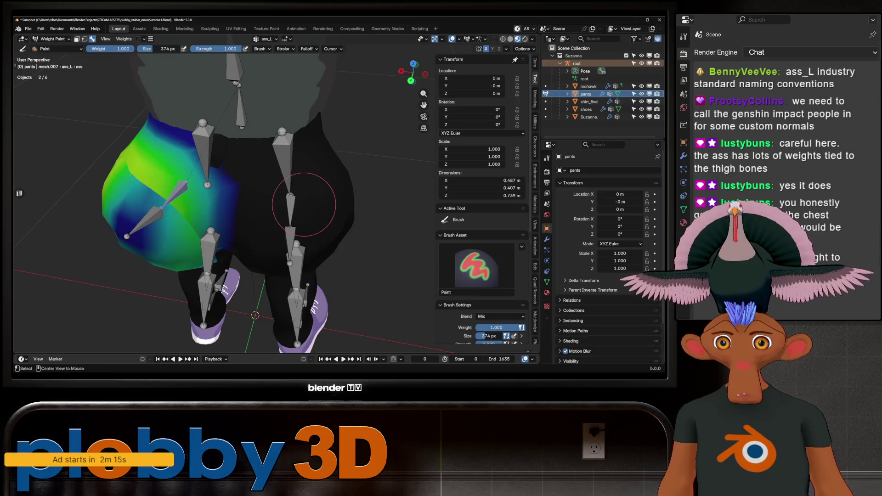
left_click(291, 211, "ctrl")
left_click(175, 187, "ctrl")
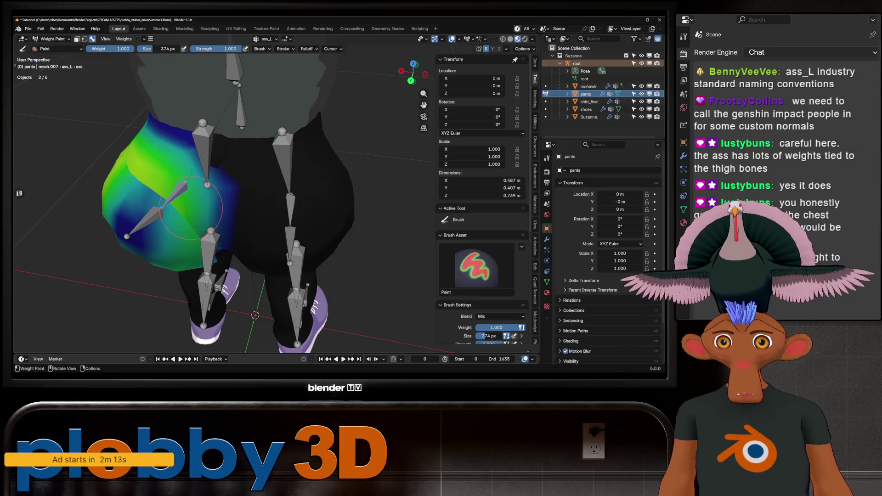
left_click(290, 209, "ctrl")
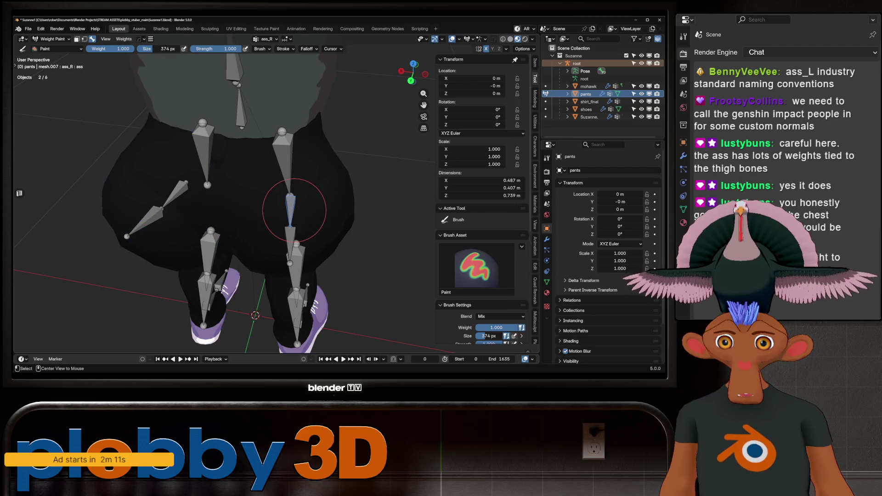
left_click(124, 39)
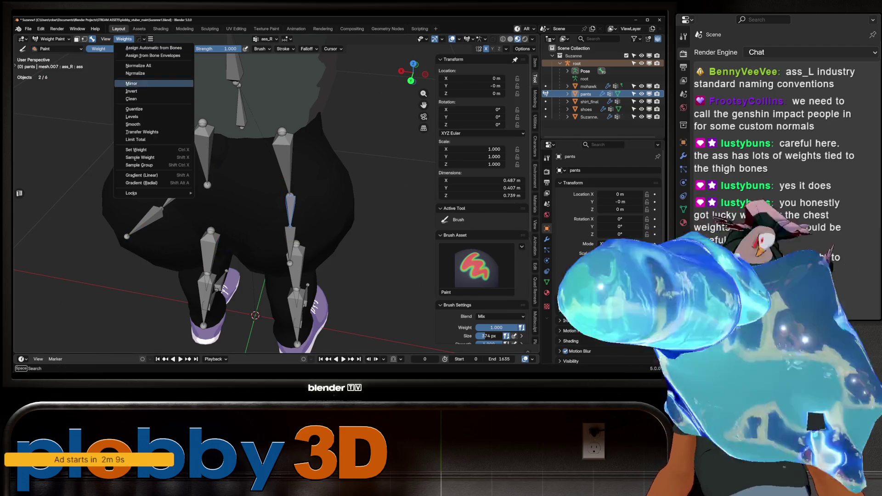
- Run Weights > Mirror on ass_R, which mirrors 0 vertices, and recheck ass_L
left_click(123, 80)
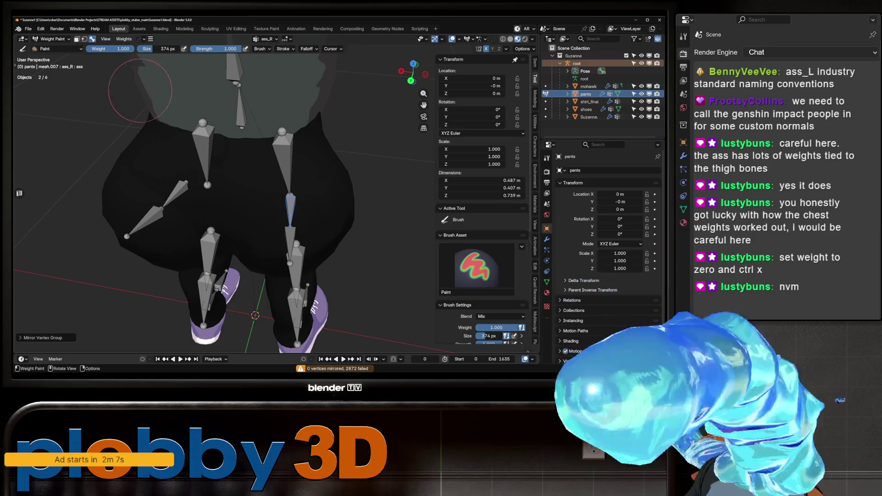
left_click(178, 198, "ctrl")
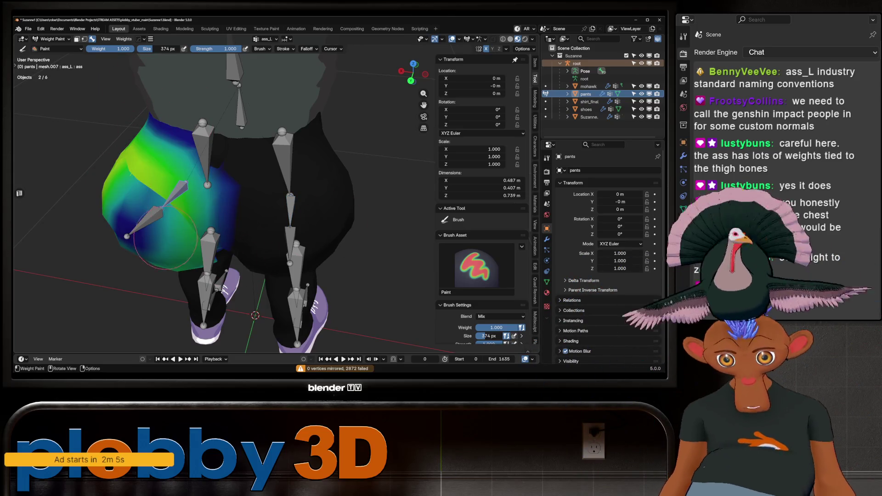
left_click(177, 198, "ctrl")
middle_click_drag(294, 212, 247, 186)
middle_click_drag(271, 217, 216, 195)
scroll(216, 195, "up", 2)
- Paint ass_R weight onto the other buttock's centre and soften it with the Blur brush
mouse_move(184, 202)
left_mouse_down()
mouse_move(202, 138)
mouse_move(221, 192)
mouse_move(258, 241)
left_mouse_up()
middle_click_drag(258, 241, 307, 184)
key("shift")
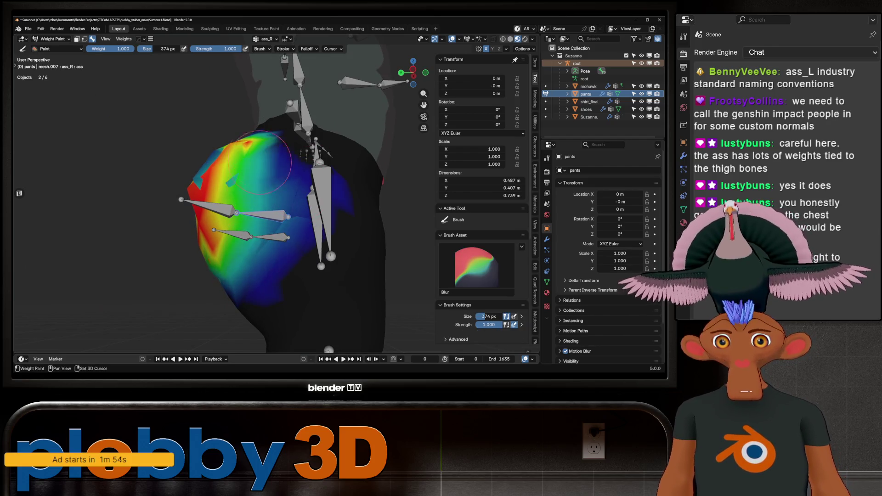
middle_click_drag(260, 157, 237, 138)
mouse_move(229, 213)
middle_mouse_down()
mouse_move(271, 241)
mouse_move(391, 259)
mouse_move(317, 220)
middle_mouse_up()
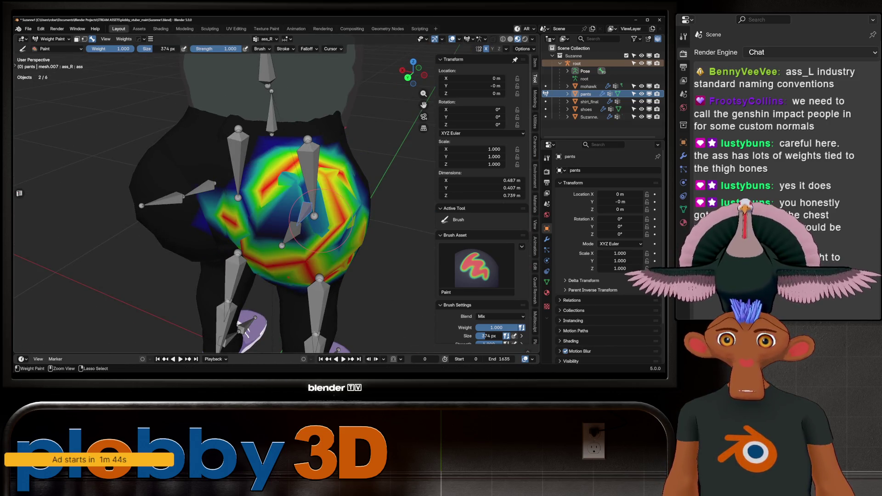
middle_click_drag(262, 200, 338, 206)
scroll(330, 207, "down", 2)
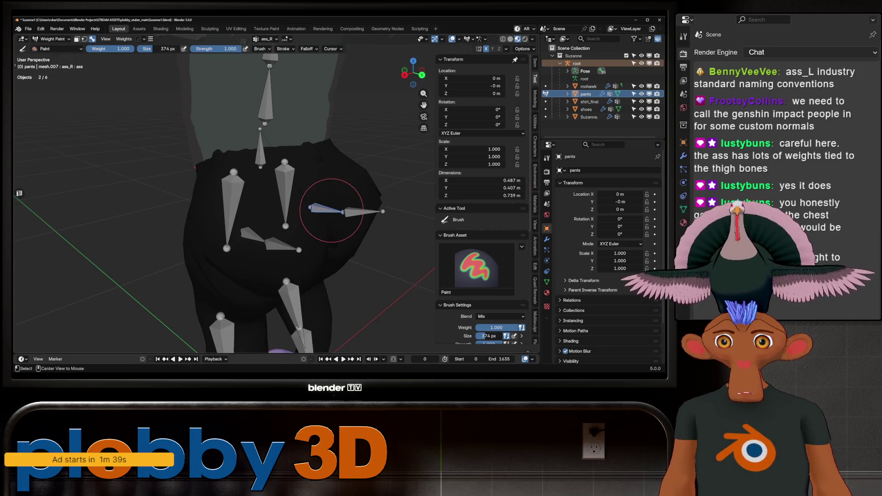
- From a rear view, test-rotate the ass_R bone on X, then cancel the rotation
scroll(275, 202, "down", 4)
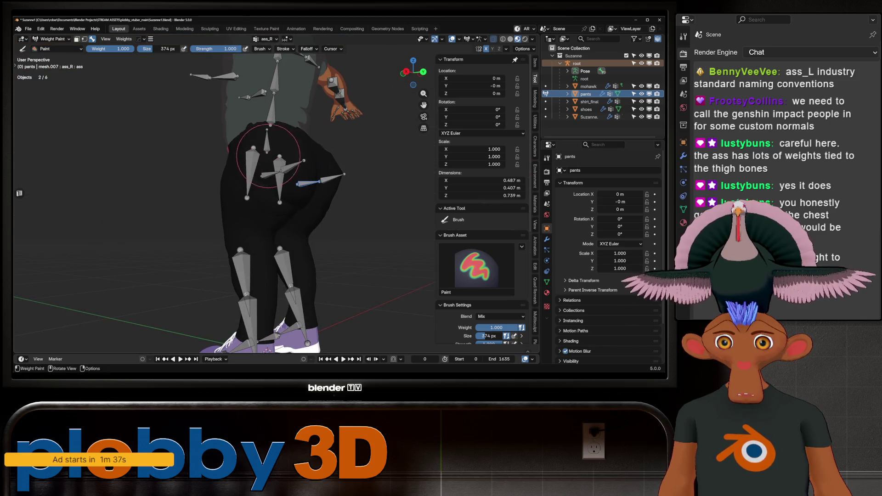
left_click(277, 175, "ctrl")
mouse_move(276, 175)
middle_mouse_down()
mouse_move(286, 217)
mouse_move(301, 209)
middle_mouse_up()
left_click(263, 194, "ctrl")
key("r")
key("x")
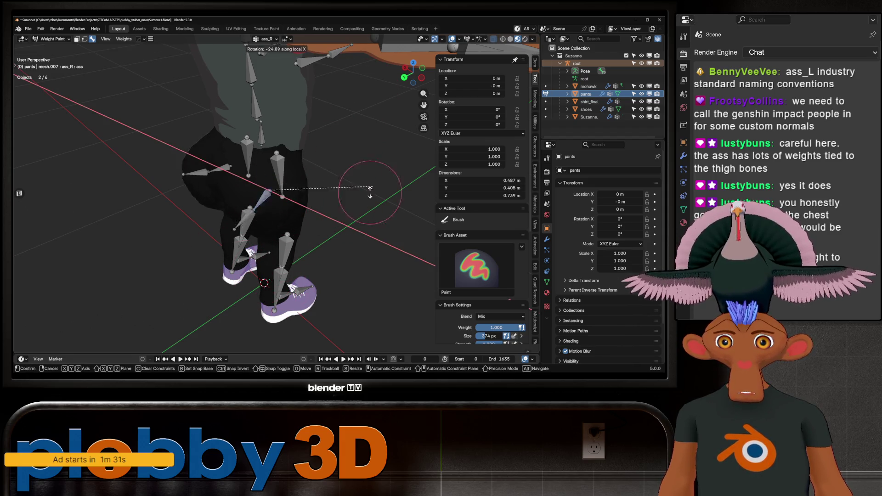
right_click(293, 214)
- Inspect the ass_L.001 and ass_R.001 weights on the pants from a closer rear angle
middle_click_drag(293, 214, 333, 155)
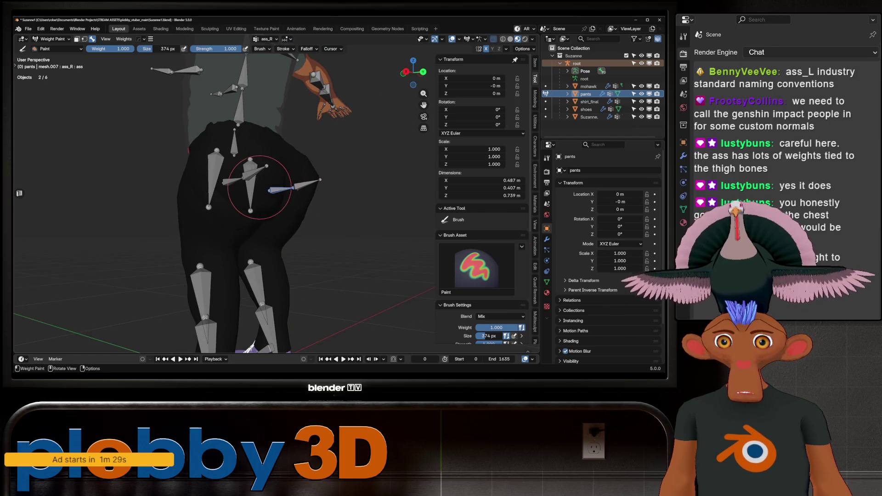
scroll(276, 192, "up", 5)
middle_click_drag(276, 190, 156, 108)
scroll(276, 182, "down", 5)
middle_click_drag(275, 182, 290, 188)
scroll(282, 143, "up", 2)
middle_click_drag(198, 164, 249, 138)
left_click(249, 119, "alt")
left_click(343, 143, "alt")
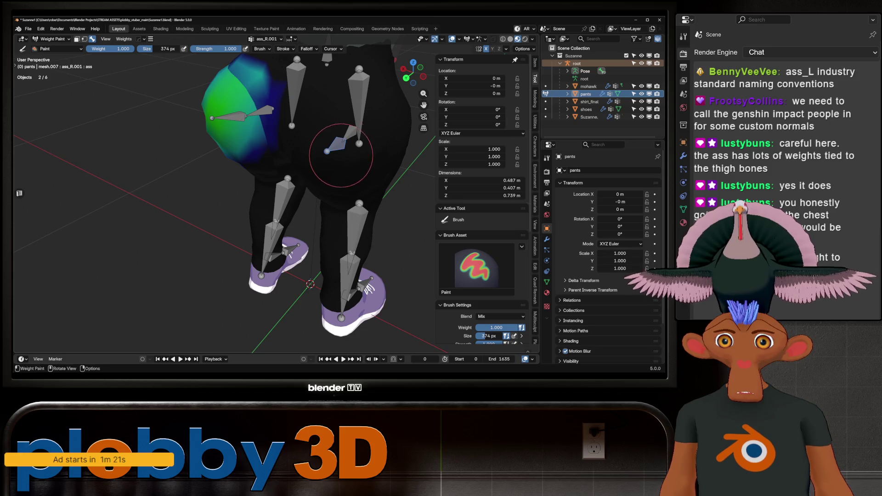
middle_click(344, 152, "alt")
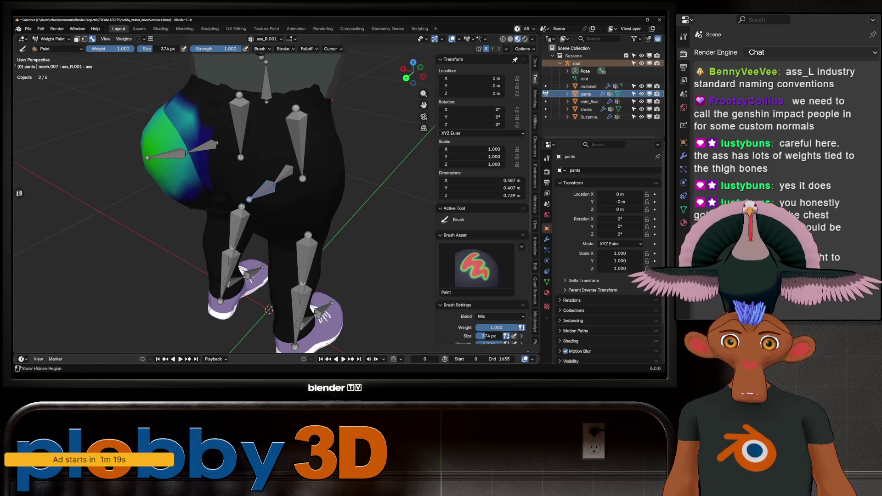
- Paint away the stray ass_R.001 buttock weights at weight 0, then reset weight to 1 on ass_R
key("BackSpace")
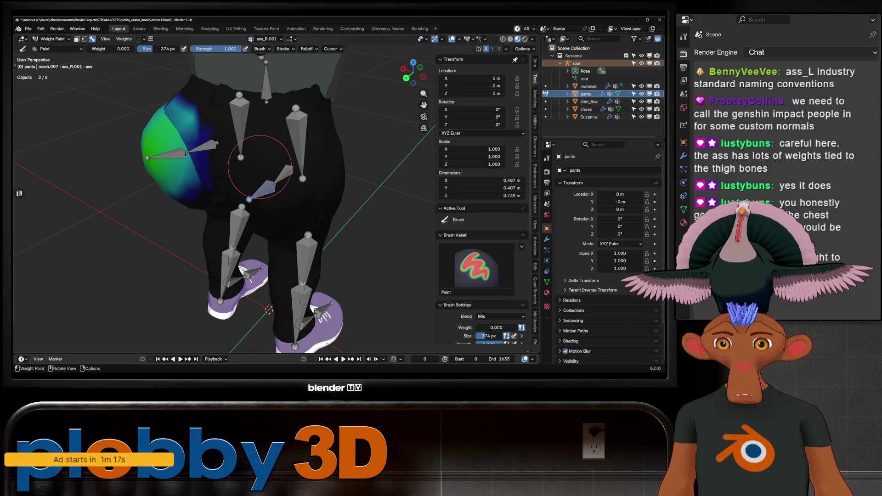
left_click_drag(260, 167, 171, 146)
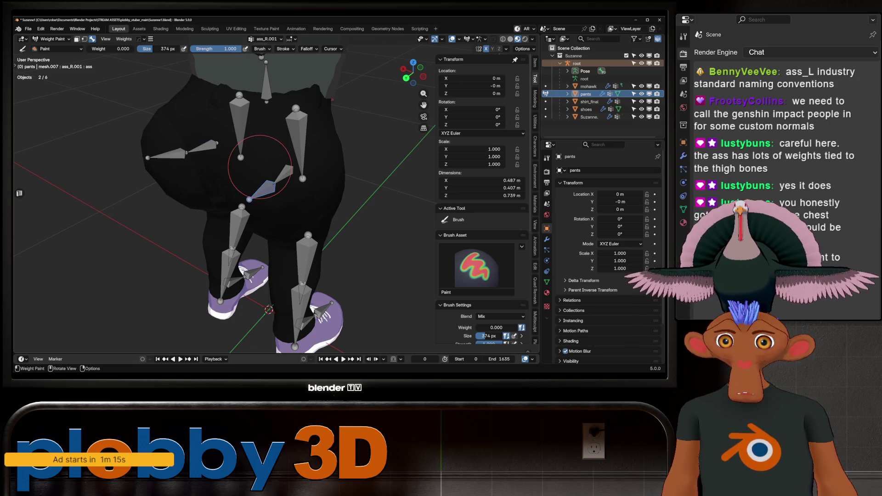
left_click(282, 175, "ctrl")
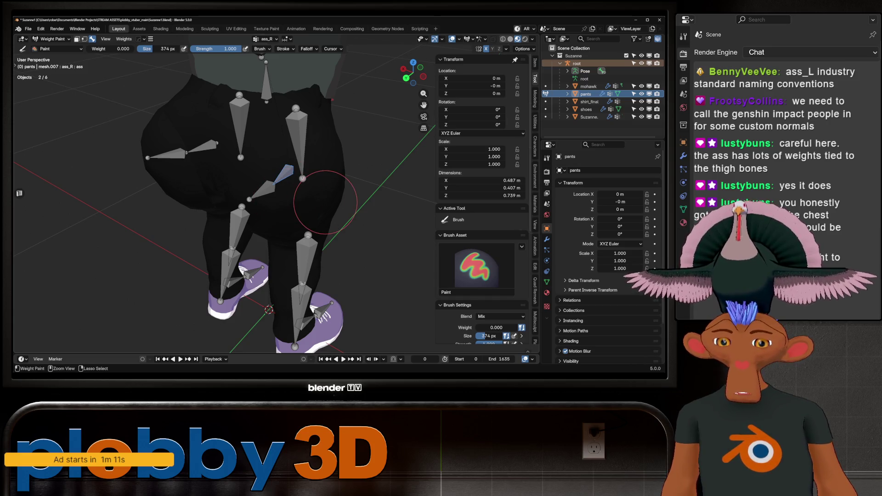
key("BackSpace")
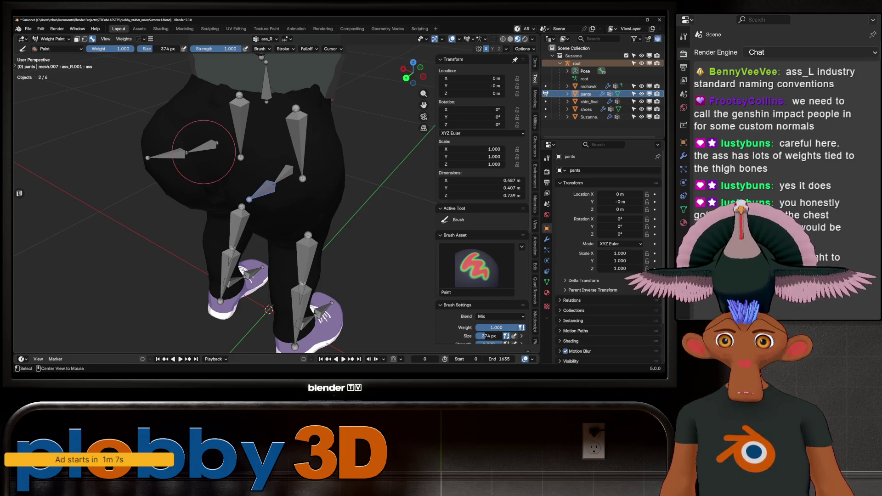
left_click(195, 151, "ctrl")
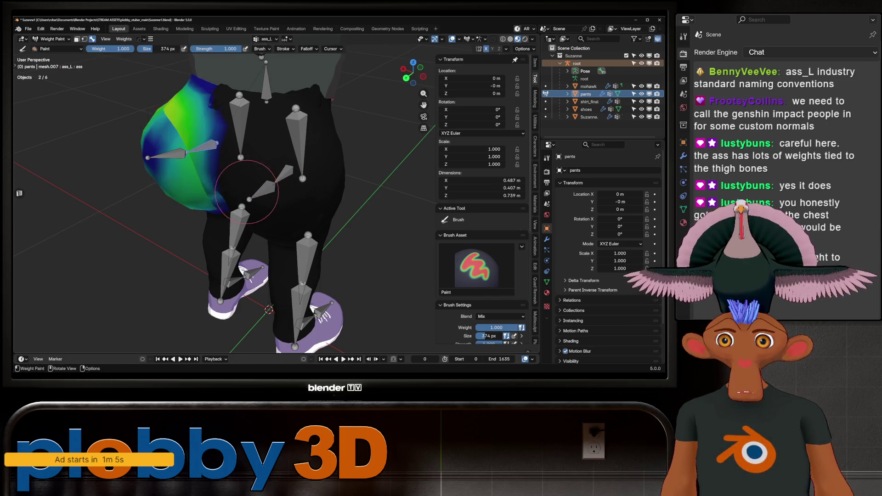
left_click(274, 180, "ctrl")
mouse_move(295, 187)
middle_mouse_down()
mouse_move(317, 193)
mouse_move(290, 191)
mouse_move(295, 183)
middle_mouse_up()
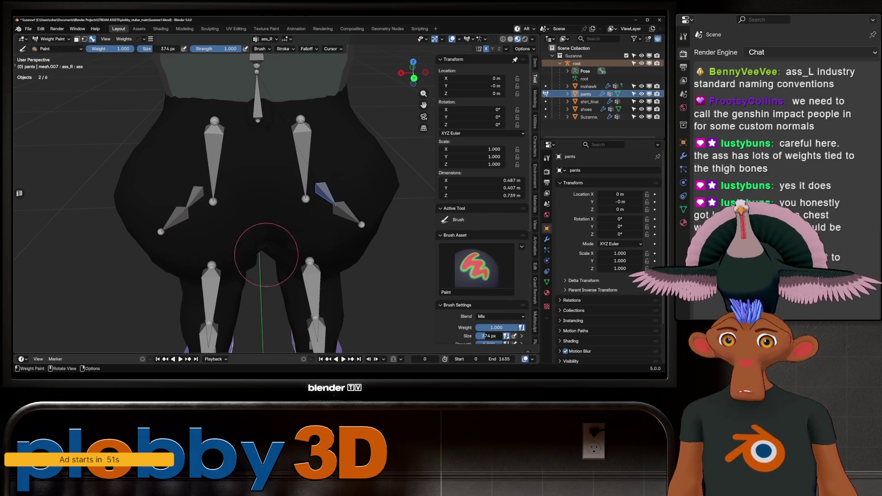
- Turn off Mirror X in the weight-paint Symmetry settings
scroll(483, 207, "down", 6)
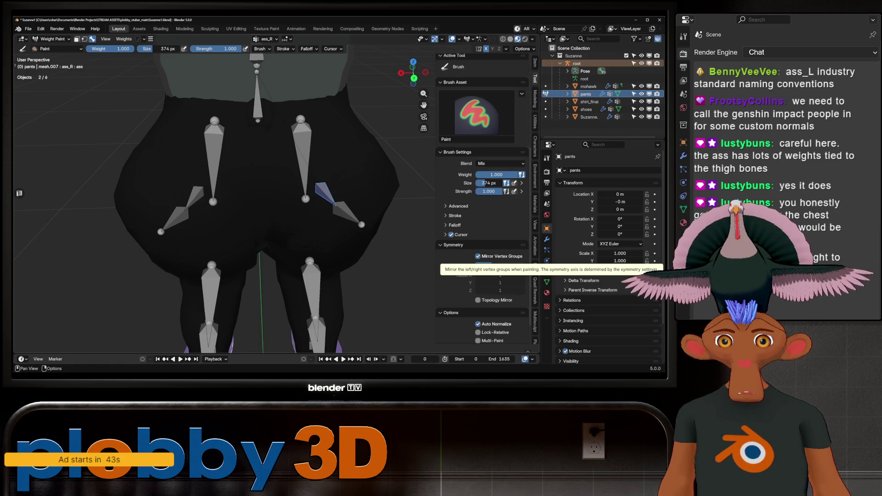
scroll(483, 197, "up", 2)
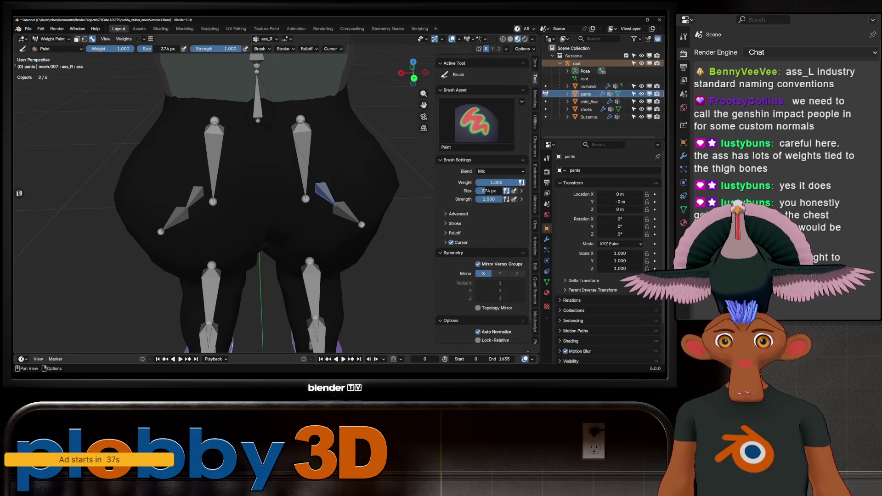
left_click(485, 49)
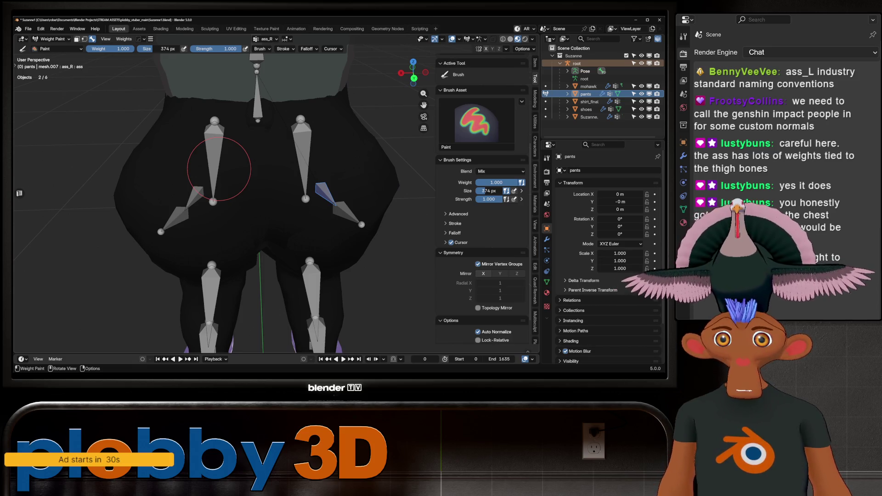
- Paint ass_R weight across the pants hip and buttock from several rear angles
left_click_drag(367, 206, 305, 186)
middle_click_drag(305, 186, 276, 198)
left_click_drag(275, 198, 296, 196)
middle_click_drag(296, 195, 275, 193)
mouse_move(276, 193)
left_mouse_down()
mouse_move(285, 193)
mouse_move(280, 151)
mouse_move(293, 121)
left_mouse_up()
middle_click_drag(292, 120, 303, 151)
mouse_move(303, 151)
left_mouse_down()
mouse_move(317, 165)
mouse_move(304, 193)
left_mouse_up()
middle_click_drag(303, 193, 317, 174)
mouse_move(317, 175)
left_mouse_down()
mouse_move(312, 184)
mouse_move(354, 197)
mouse_move(363, 184)
mouse_move(322, 216)
left_mouse_up()
mouse_move(322, 216)
middle_mouse_down()
mouse_move(331, 197)
mouse_move(299, 207)
mouse_move(312, 225)
mouse_move(356, 174)
middle_mouse_up()
- Blur the painted ass_R weights to soften them
key("shift")
left_click_drag(356, 175, 338, 202)
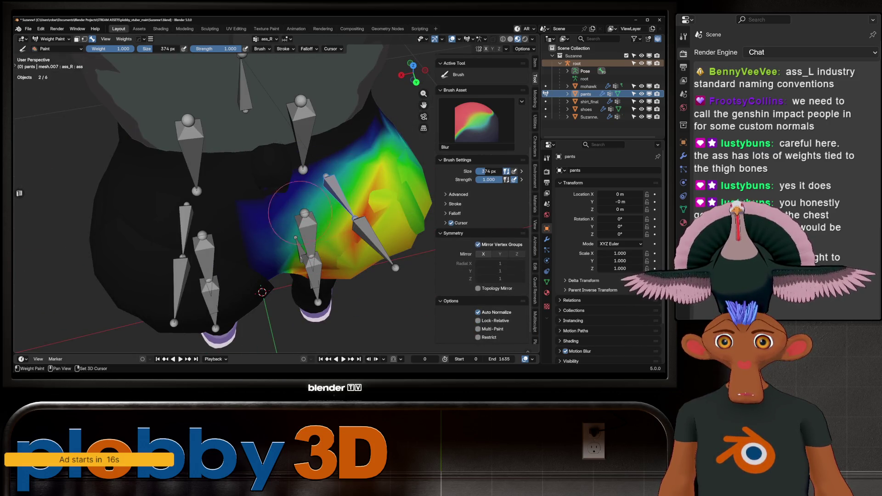
middle_click_drag(291, 217, 321, 230)
left_click_drag(322, 230, 335, 233)
mouse_move(335, 233)
middle_mouse_down()
mouse_move(313, 213)
mouse_move(328, 229)
mouse_move(367, 207)
middle_mouse_up()
- Test-rotate the buttock bone on X to check the deformation, touching up with blur
key("r")
key("x")
key("x")
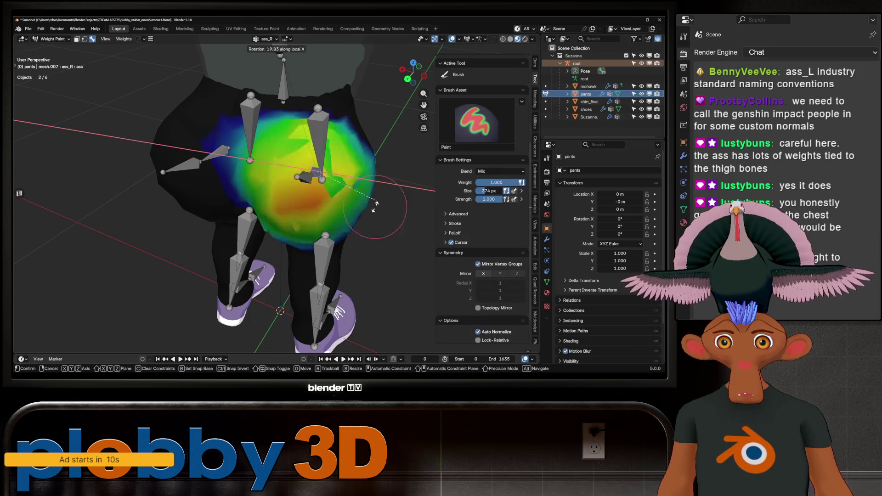
left_click(381, 192)
mouse_move(381, 192)
middle_mouse_down()
mouse_move(285, 138)
mouse_move(369, 188)
middle_mouse_up()
key("shift")
key("r")
key("x")
key("x")
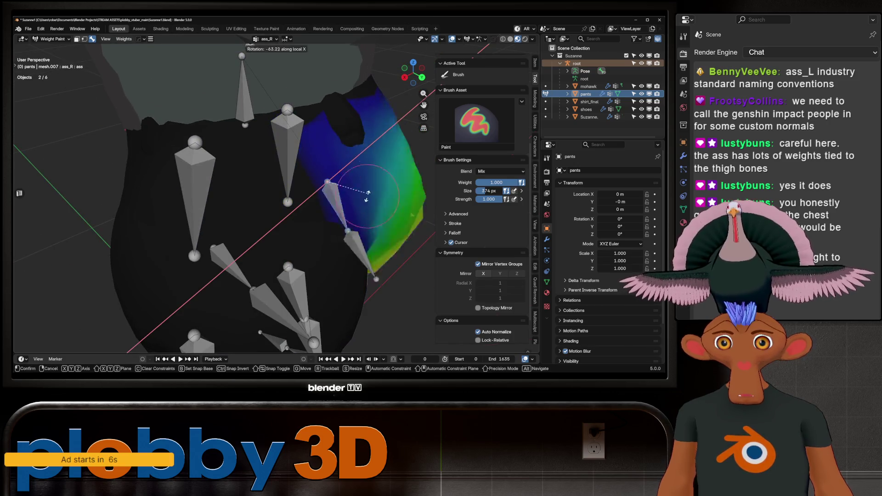